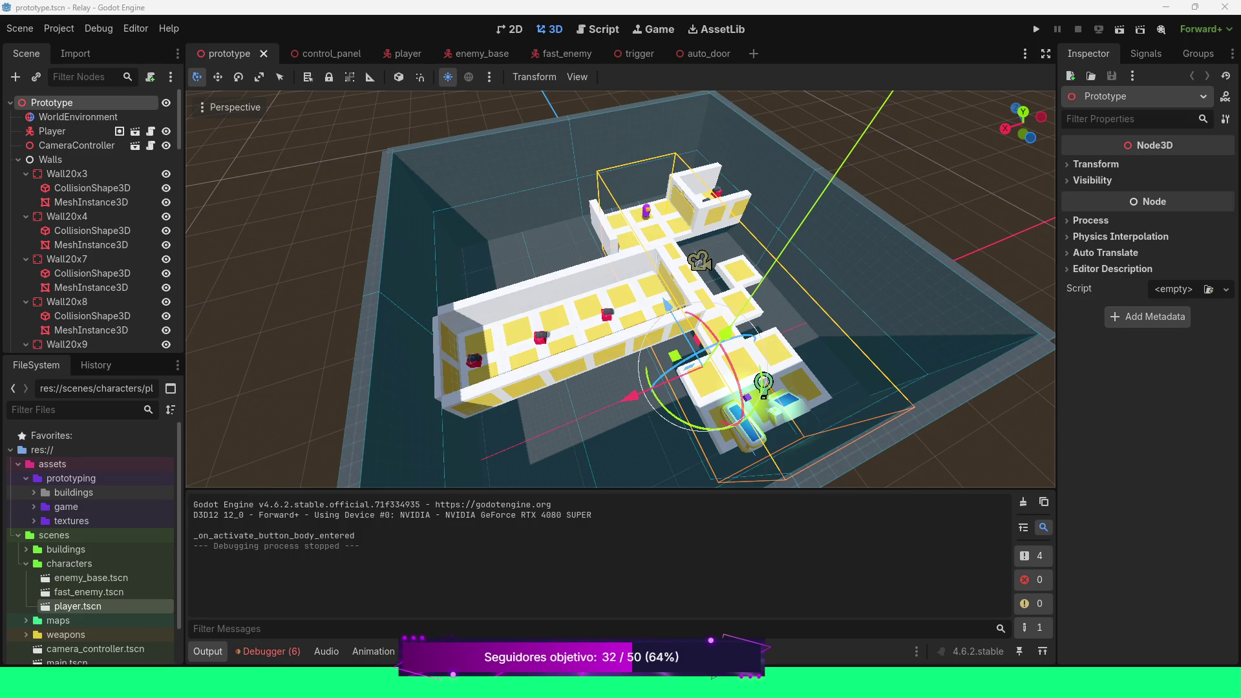
Switch from Godot Engine to the Relay Miro board open in the browser
{"action": "key", "text": "alt+Tab"}
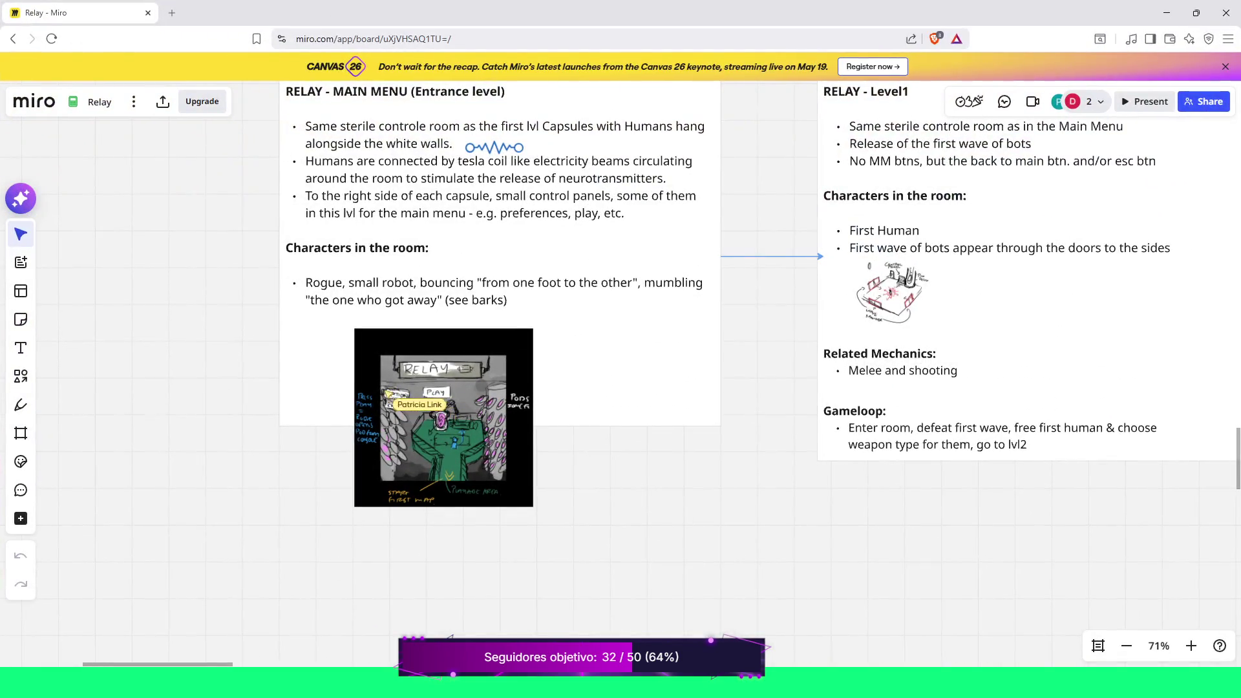
Zoom in to 112% on the RELAY - MAIN MENU text and its robot sketch
{"action": "scroll", "coordinate": [340, 472], "scroll_direction": "up", "scroll_amount": 5}
{"action": "scroll", "coordinate": [309, 412], "scroll_direction": "up", "scroll_amount": 1}
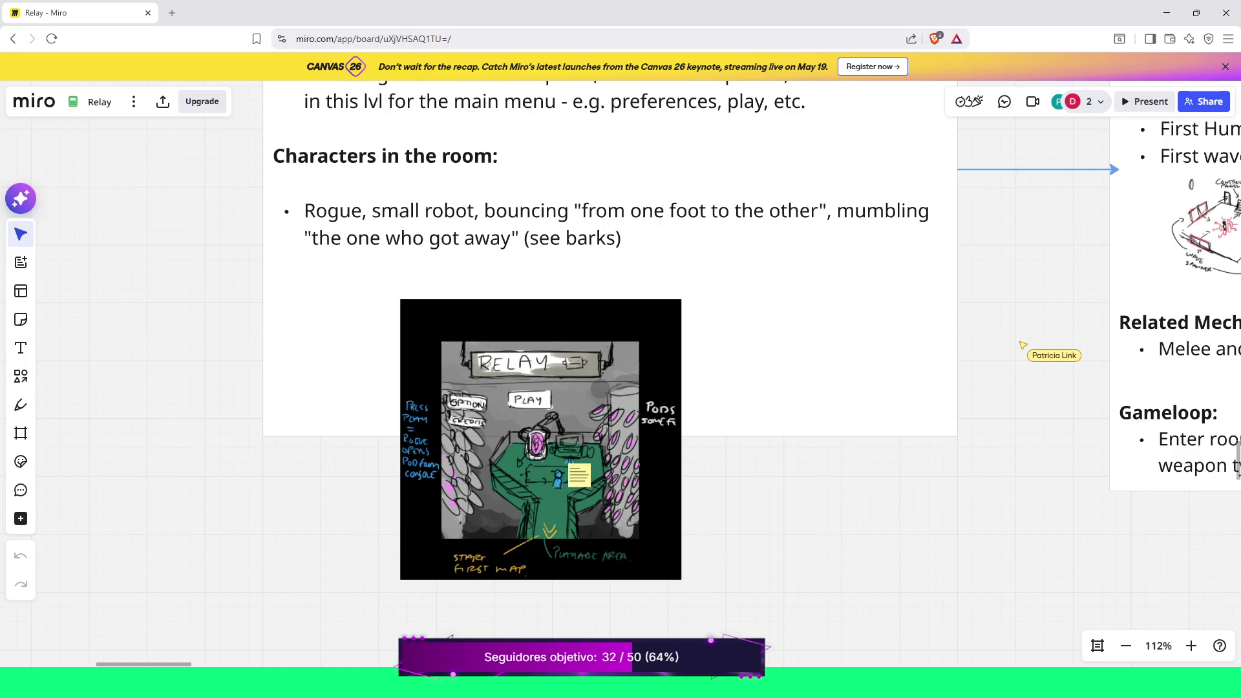
{"action": "scroll", "coordinate": [620, 323], "scroll_direction": "down", "scroll_amount": 3}
{"action": "scroll", "coordinate": [621, 323], "scroll_direction": "right", "scroll_amount": 3}
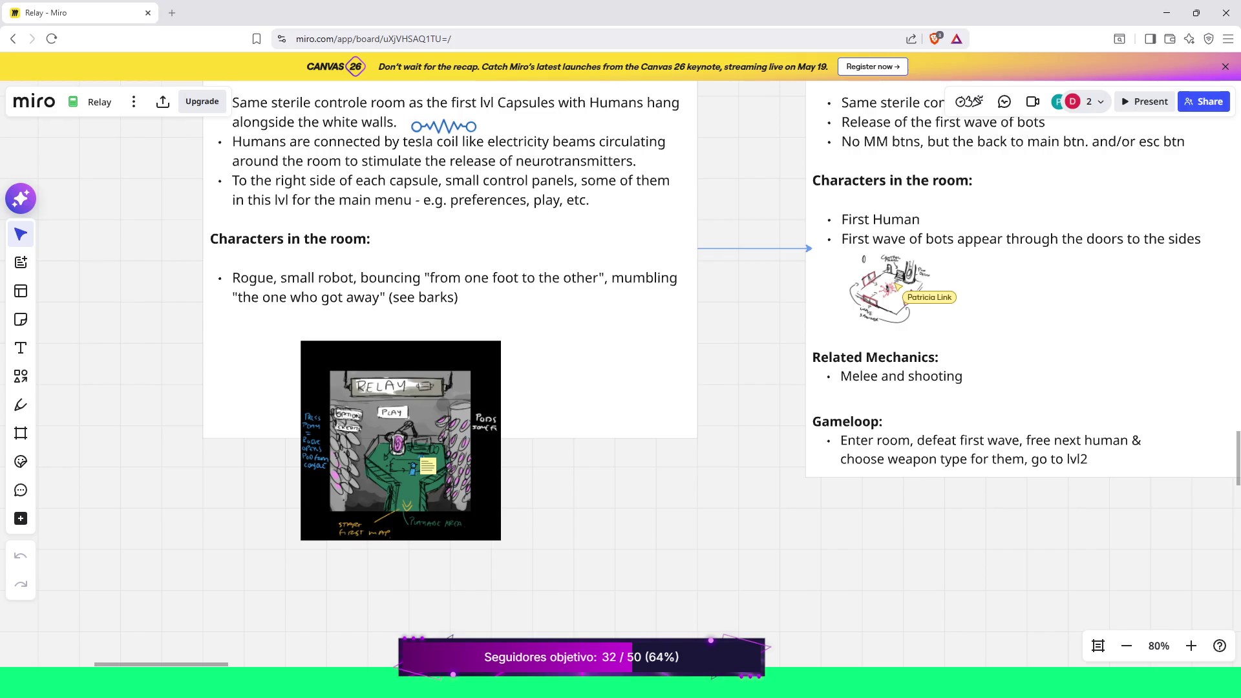
{"action": "scroll", "coordinate": [960, 232], "scroll_direction": "up", "scroll_amount": 1}
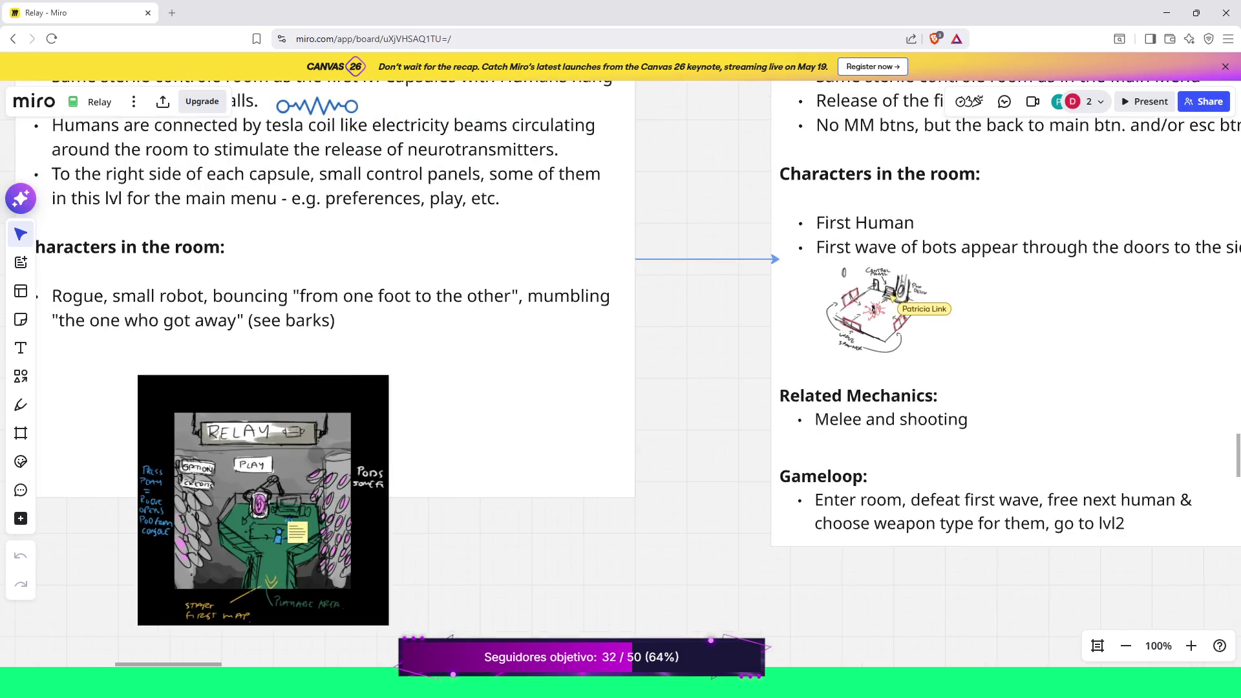
{"action": "scroll", "coordinate": [959, 232], "scroll_direction": "up", "scroll_amount": 1}
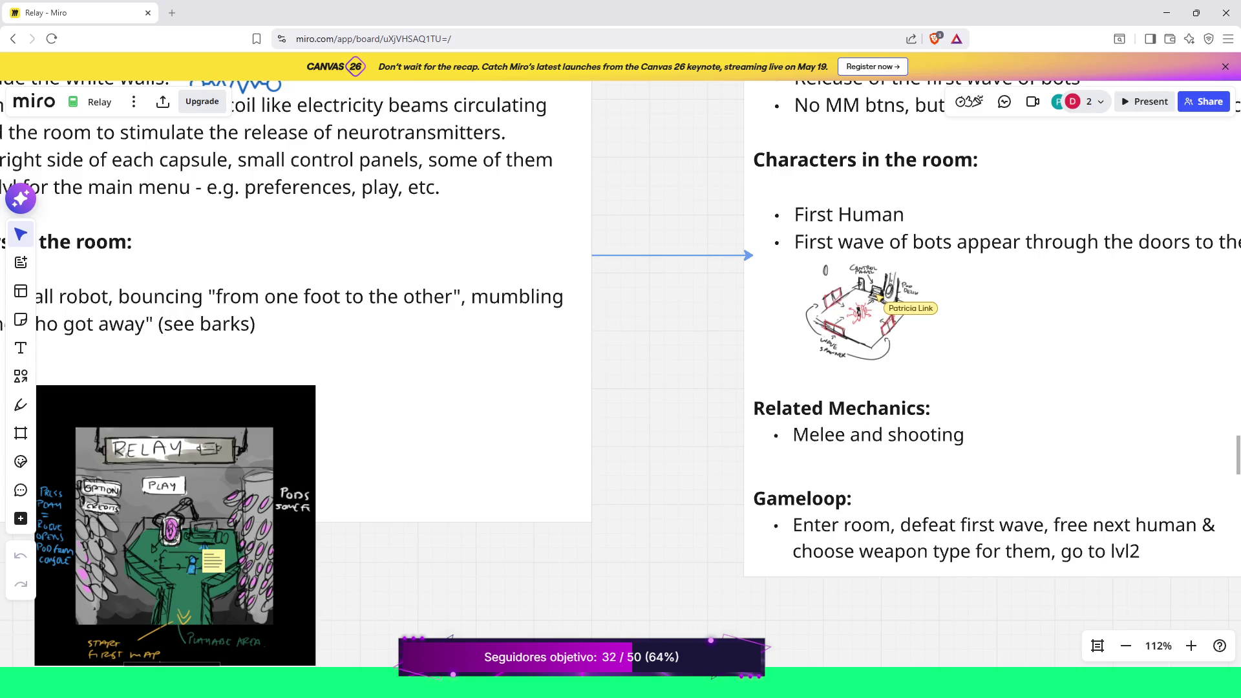
{"action": "scroll", "coordinate": [1102, 369], "scroll_direction": "down", "scroll_amount": 2}
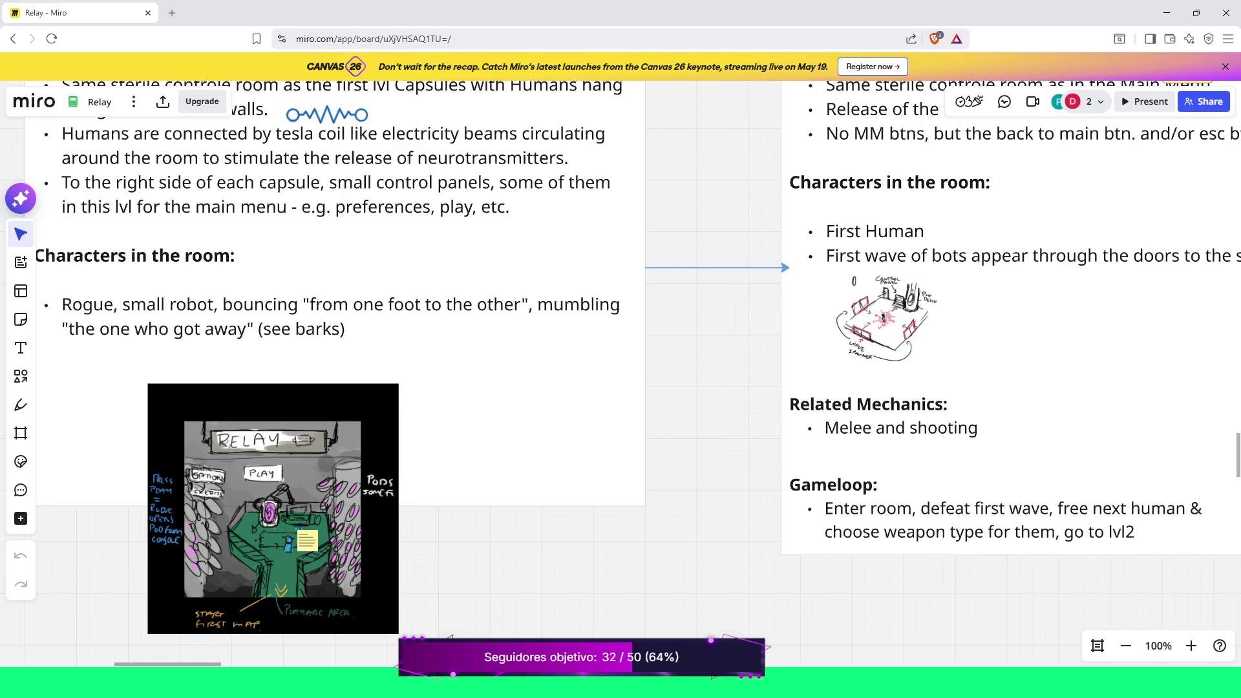
{"action": "scroll", "coordinate": [1038, 418], "scroll_direction": "down", "scroll_amount": 2}
{"action": "scroll", "coordinate": [647, 349], "scroll_direction": "up", "scroll_amount": 3}
{"action": "scroll", "coordinate": [646, 349], "scroll_direction": "right", "scroll_amount": 3}
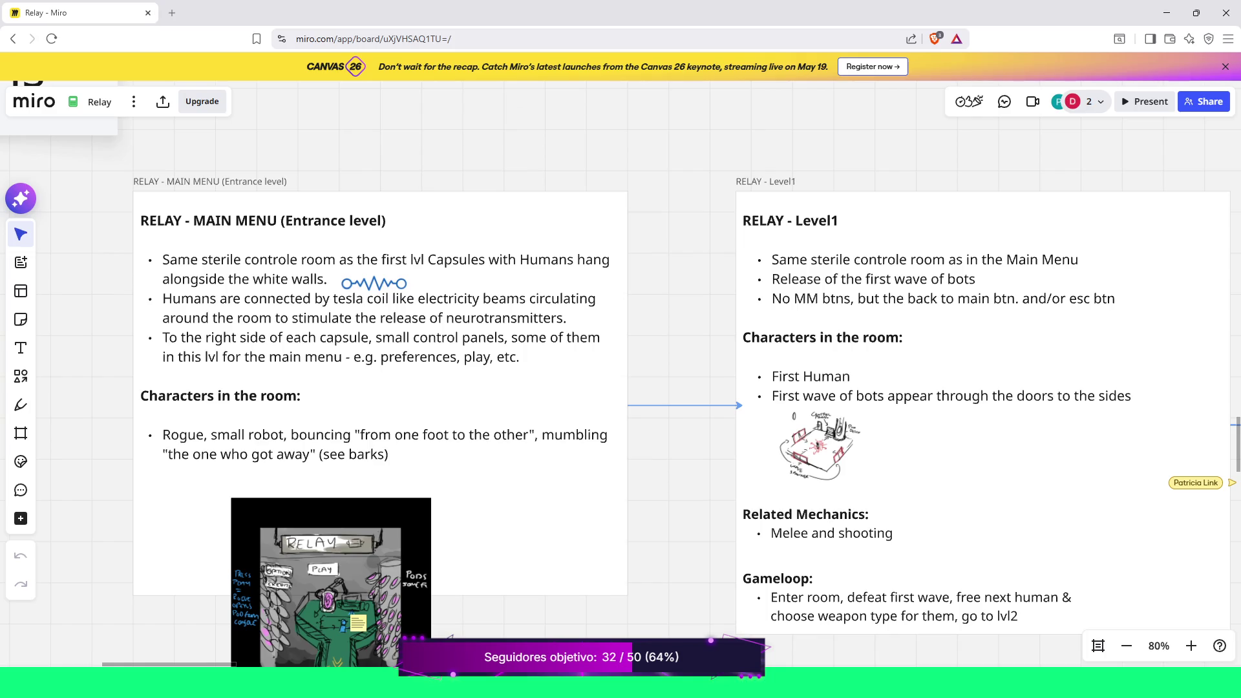
{"action": "scroll", "coordinate": [621, 373], "scroll_direction": "up", "scroll_amount": 2}
{"action": "scroll", "coordinate": [620, 373], "scroll_direction": "right", "scroll_amount": 1}
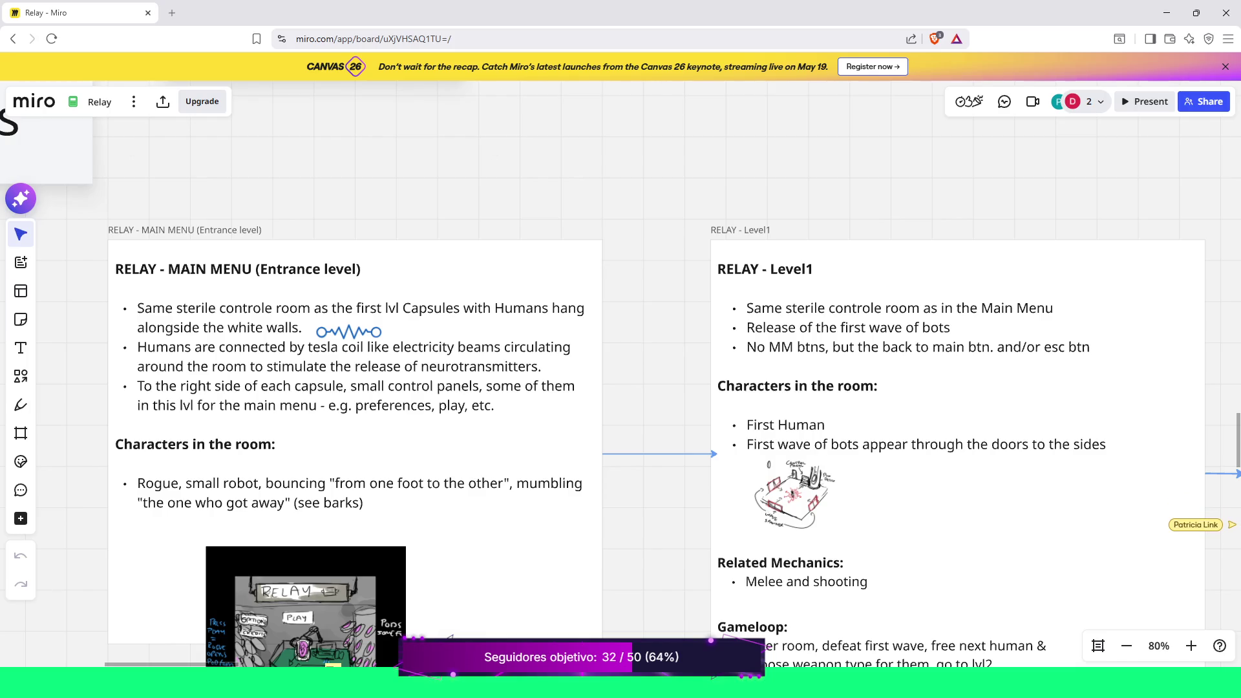
{"action": "scroll", "coordinate": [631, 374], "scroll_direction": "down", "scroll_amount": 2}
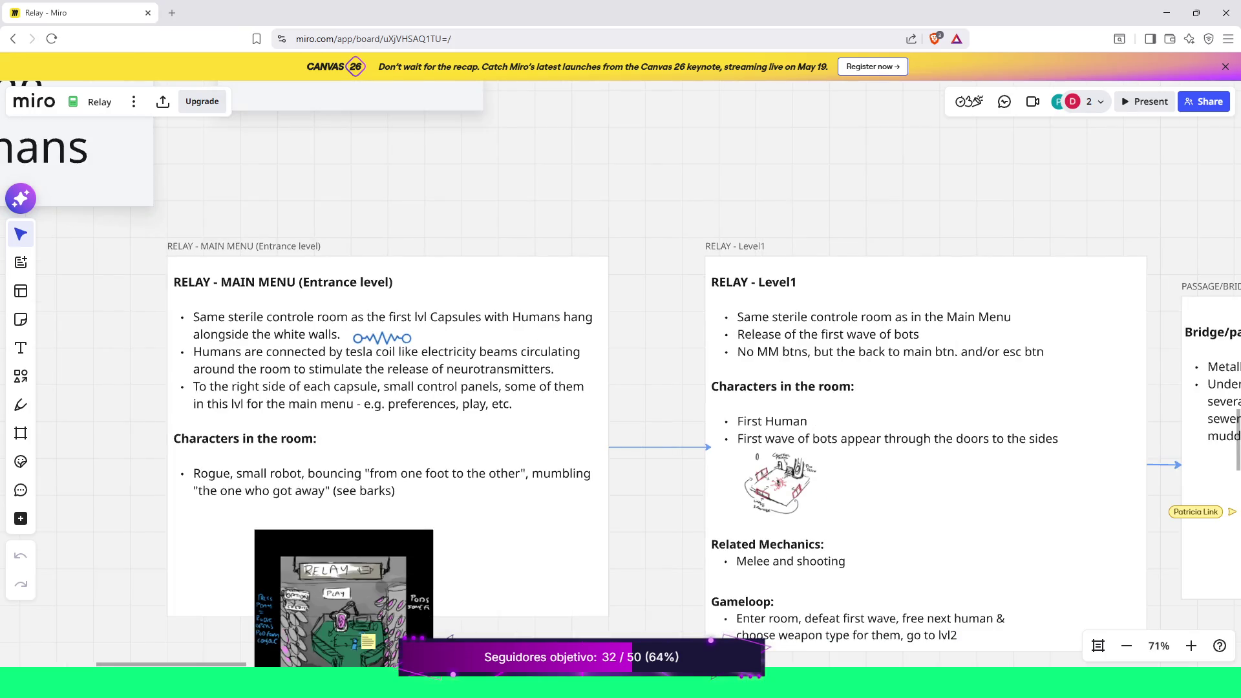
{"action": "scroll", "coordinate": [621, 373], "scroll_direction": "right", "scroll_amount": 5}
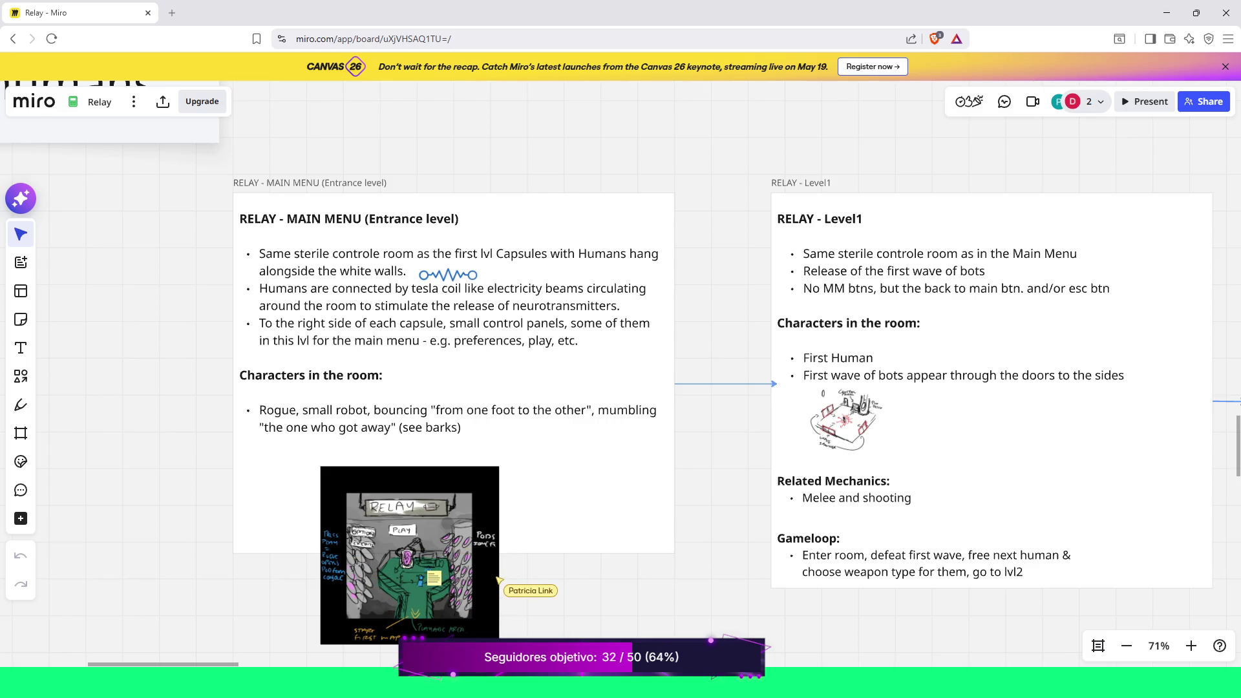
{"action": "scroll", "coordinate": [621, 362], "scroll_direction": "down", "scroll_amount": 1}
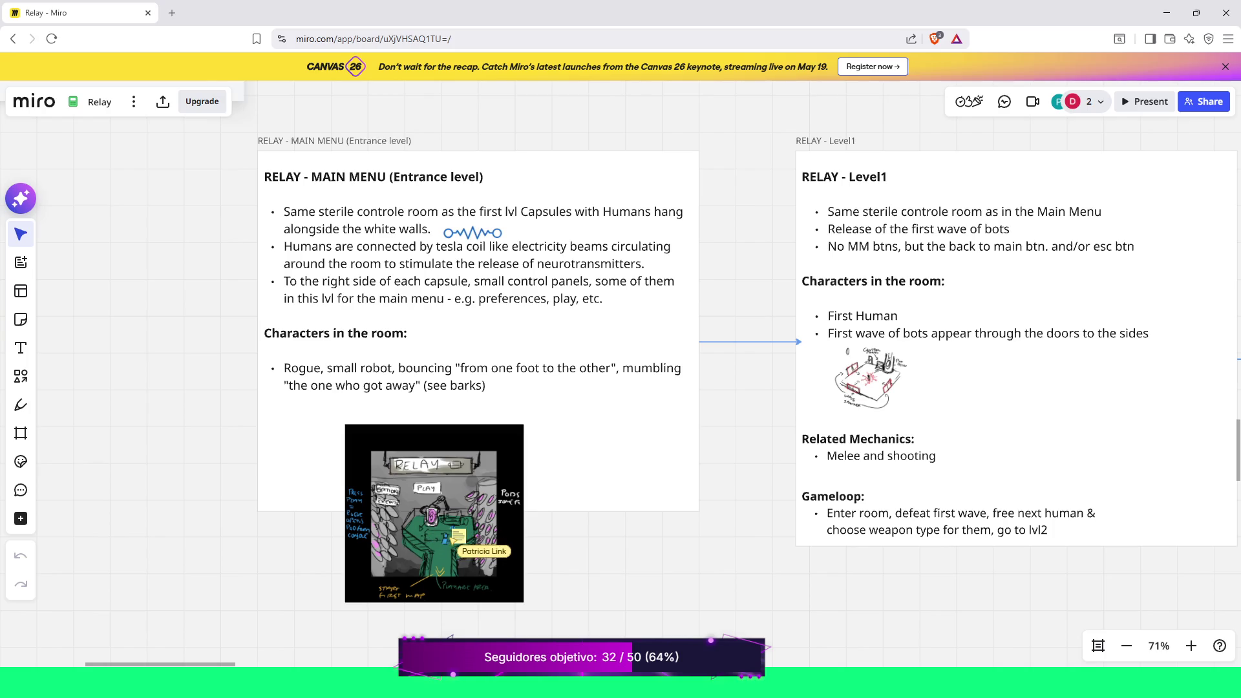
Pan the board left toward the level illustration below the room notes
{"action": "scroll", "coordinate": [621, 349], "scroll_direction": "left", "scroll_amount": 2}
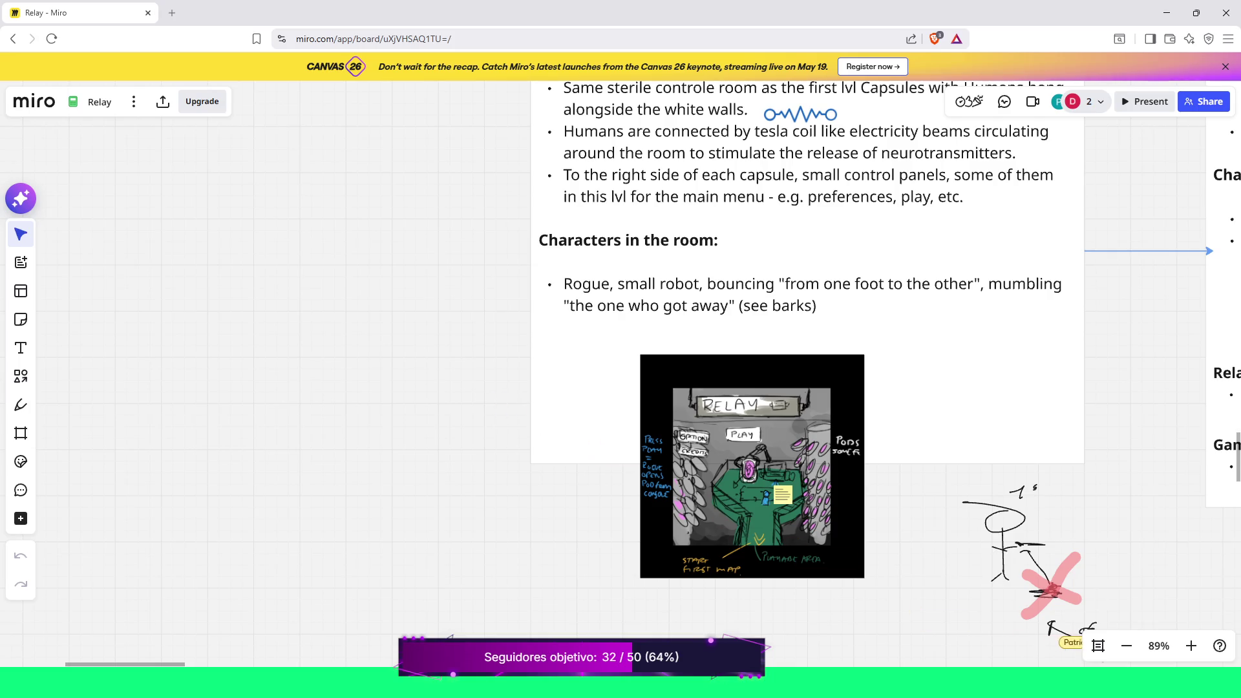
Draw a rough freehand loop with the Pen left of the level illustration
{"action": "scroll", "coordinate": [711, 349], "scroll_direction": "down", "scroll_amount": 5}
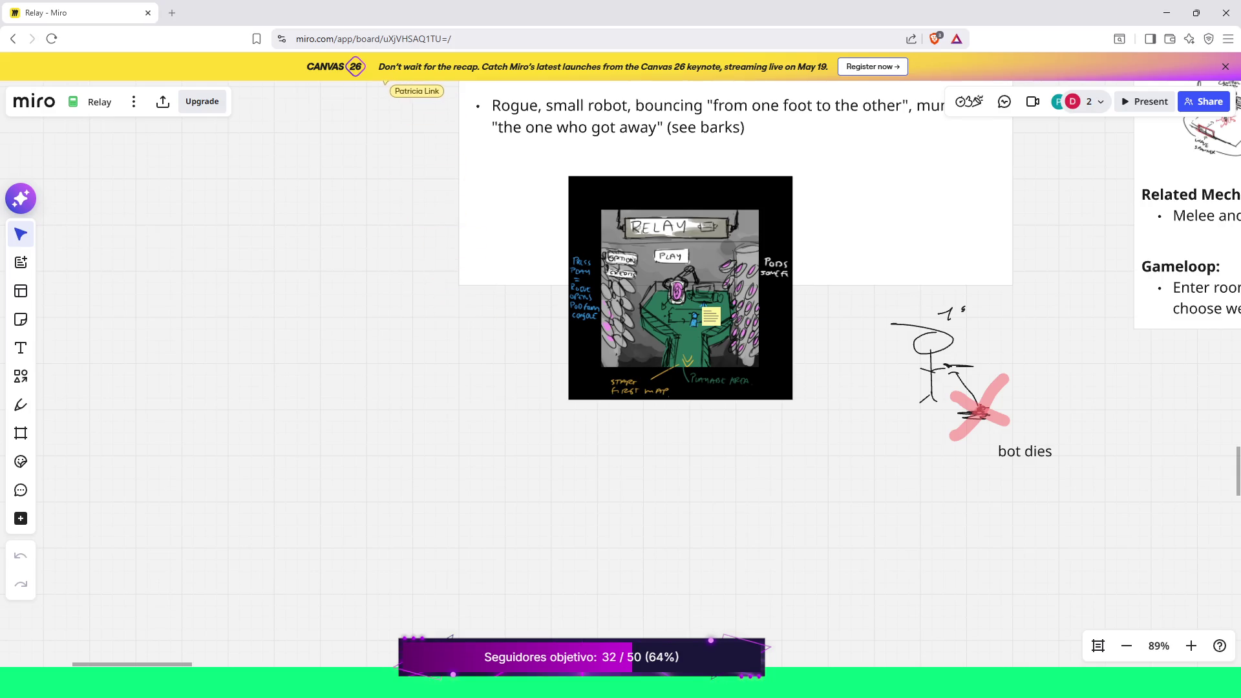
{"action": "left_click", "coordinate": [21, 404]}
{"action": "mouse_move", "coordinate": [314, 398]}
{"action": "left_mouse_down"}
{"action": "mouse_move", "coordinate": [338, 494]}
{"action": "mouse_move", "coordinate": [408, 400]}
{"action": "left_mouse_up"}
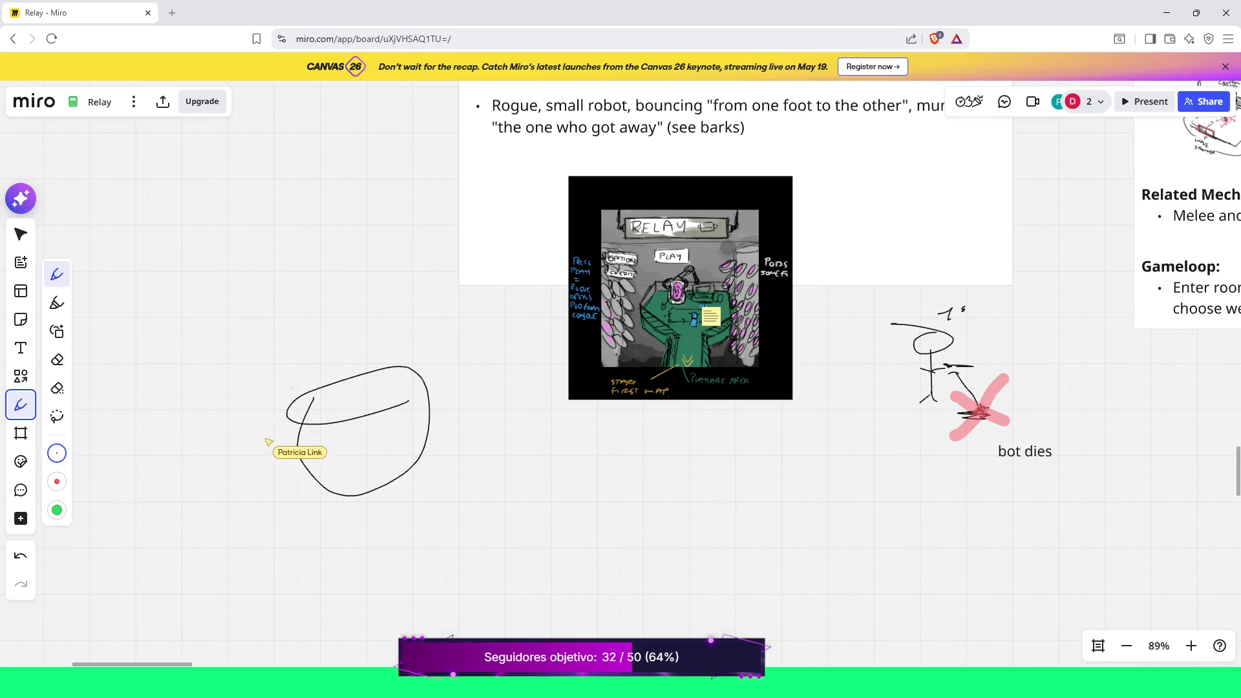
Undo the freshly drawn oval stroke beside the level screenshot
{"action": "key", "text": "ctrl+z"}
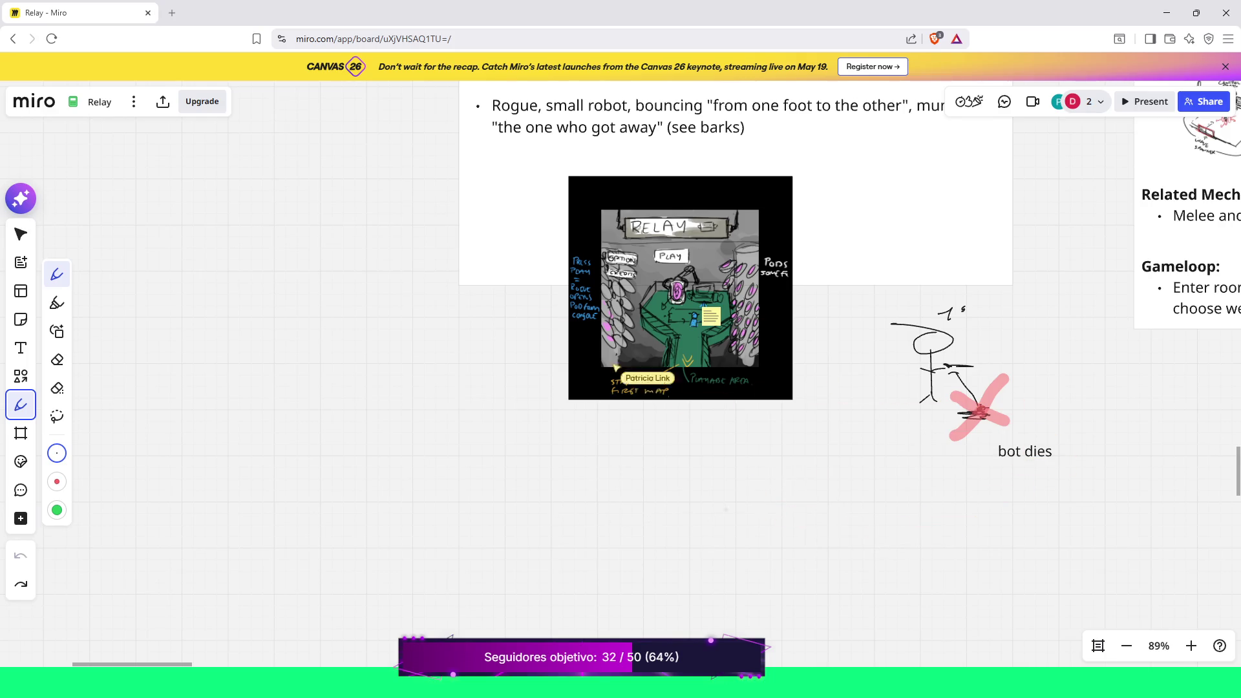
Sketch a tilted box outline with an oval inside it below-left of the screenshot
{"action": "mouse_move", "coordinate": [407, 429]}
{"action": "left_mouse_down"}
{"action": "mouse_move", "coordinate": [367, 545]}
{"action": "mouse_move", "coordinate": [483, 435]}
{"action": "mouse_move", "coordinate": [453, 544]}
{"action": "mouse_move", "coordinate": [367, 543]}
{"action": "mouse_move", "coordinate": [374, 531]}
{"action": "left_mouse_up"}
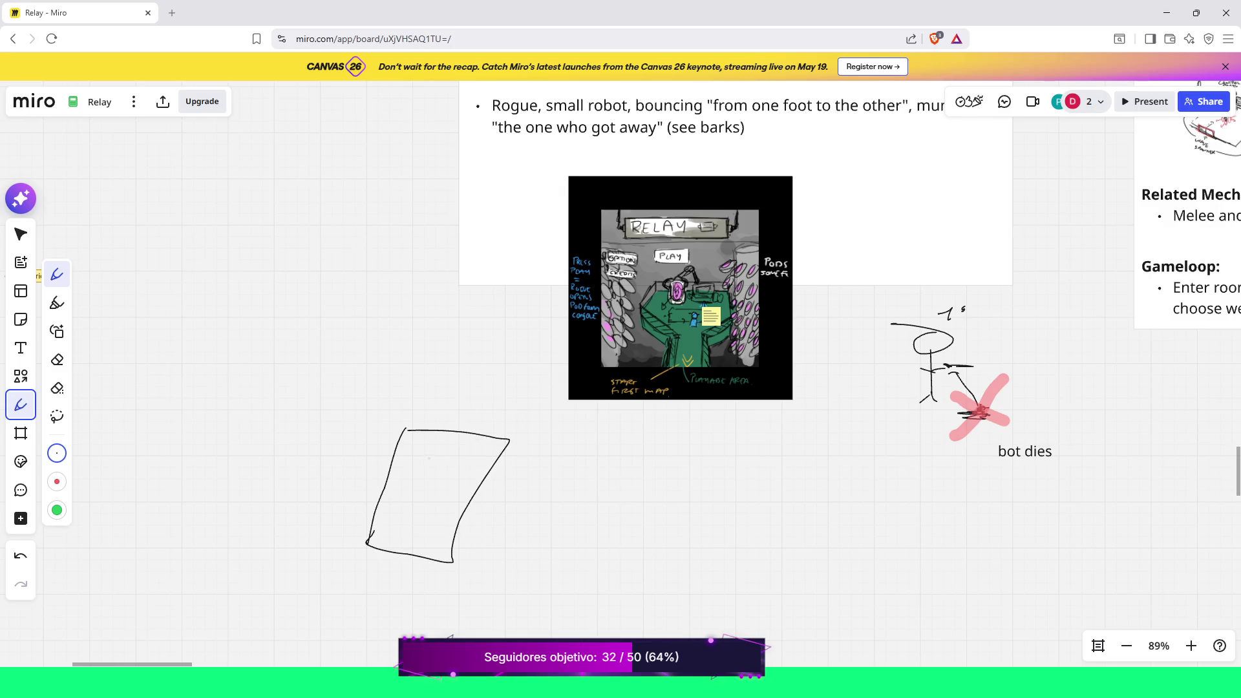
{"action": "mouse_move", "coordinate": [427, 457]}
{"action": "left_mouse_down"}
{"action": "mouse_move", "coordinate": [399, 526]}
{"action": "mouse_move", "coordinate": [465, 486]}
{"action": "left_mouse_up"}
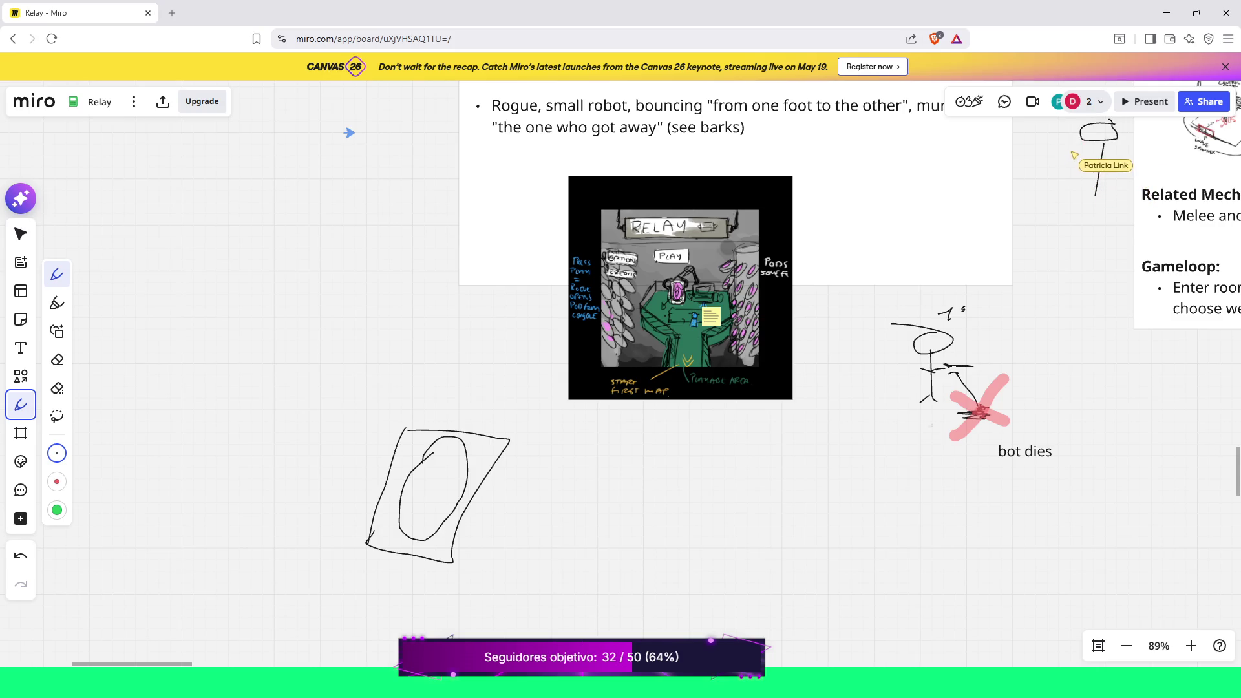
Zoom out to 71% to show the neighbouring level card and undo the box-and-oval sketch
{"action": "scroll", "coordinate": [804, 349], "scroll_direction": "down", "scroll_amount": 5}
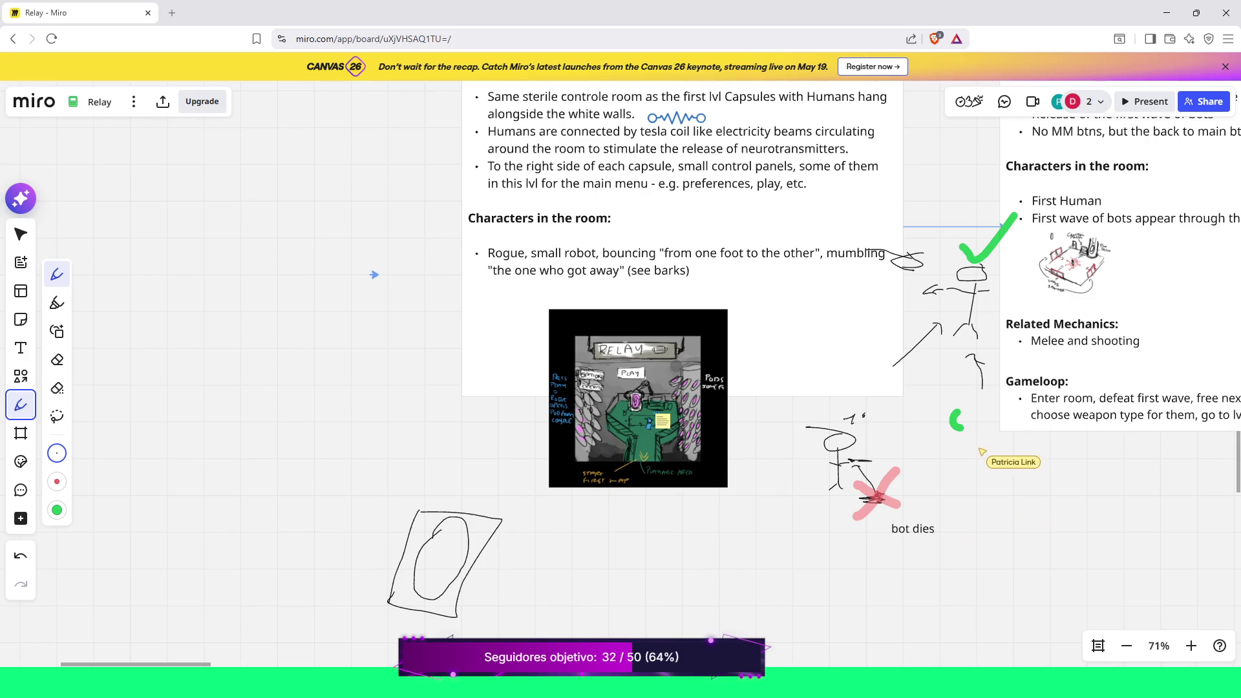
{"action": "key", "text": "ctrl+z"}
{"action": "key", "text": "ctrl+z"}
{"action": "key", "text": "ctrl+z"}
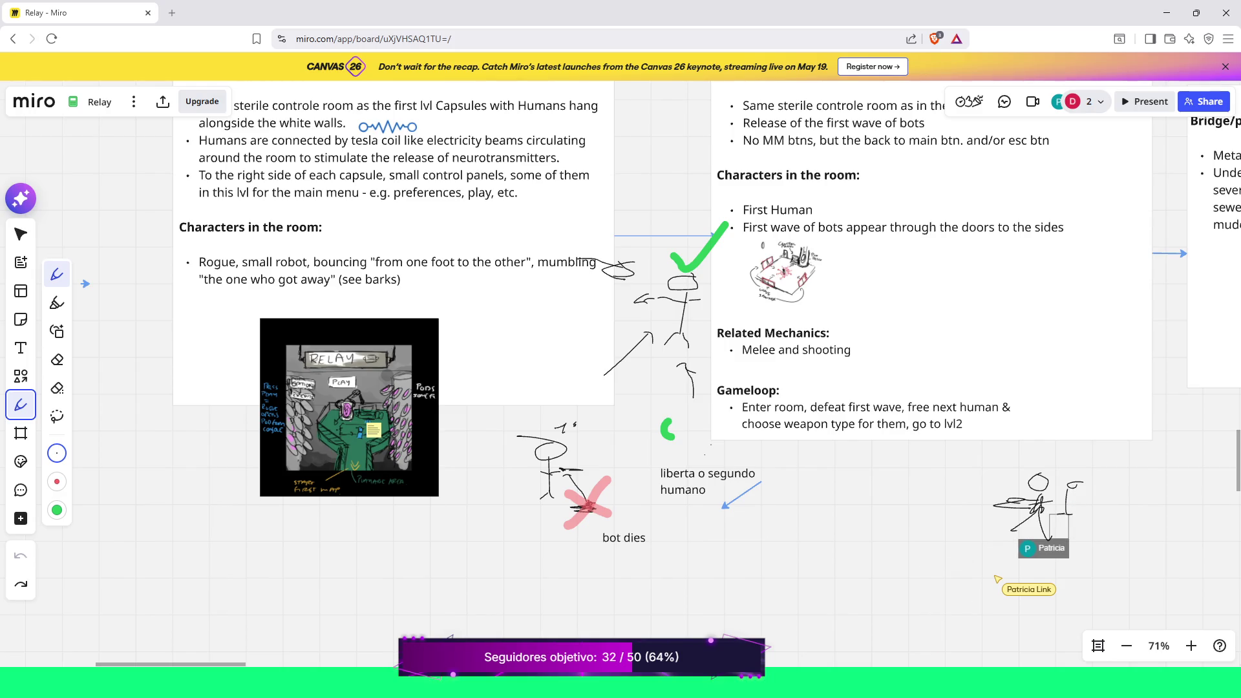
Draw a vertical pen line with a horizontal line across its top below the screenshot
{"action": "left_click_drag", "start_coordinate": [426, 554], "coordinate": [410, 616]}
{"action": "left_click_drag", "start_coordinate": [424, 552], "coordinate": [502, 558]}
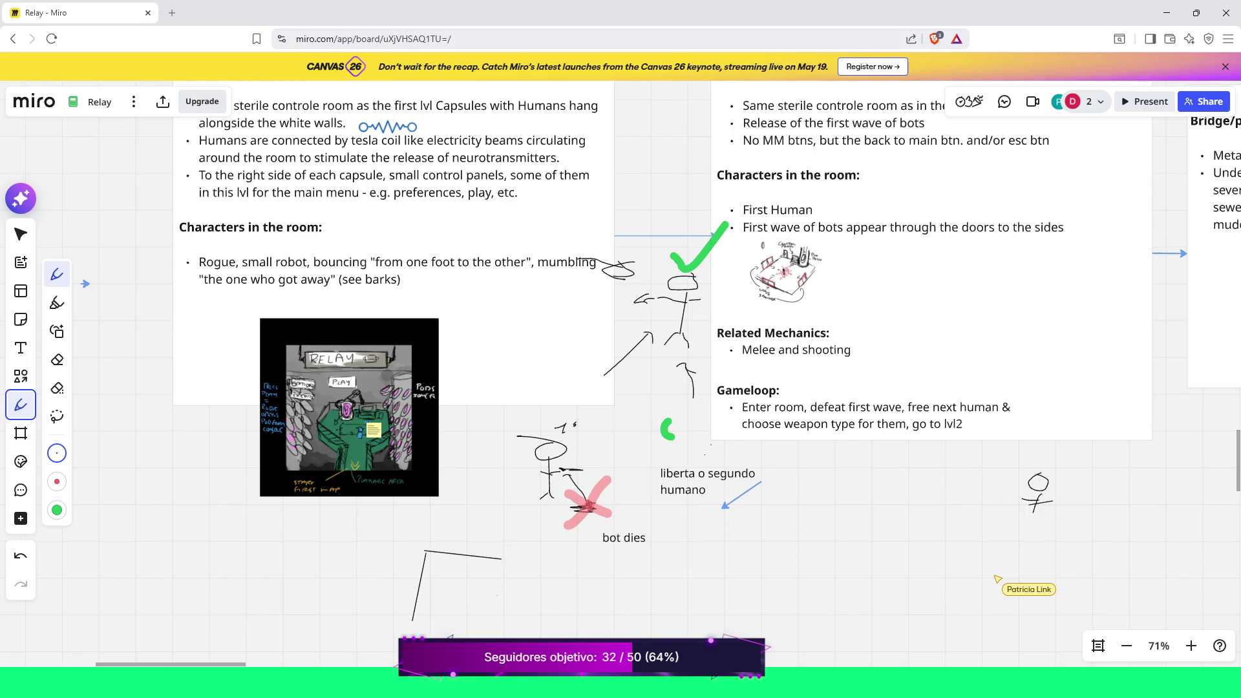
{"action": "scroll", "coordinate": [546, 567], "scroll_direction": "down", "scroll_amount": 3}
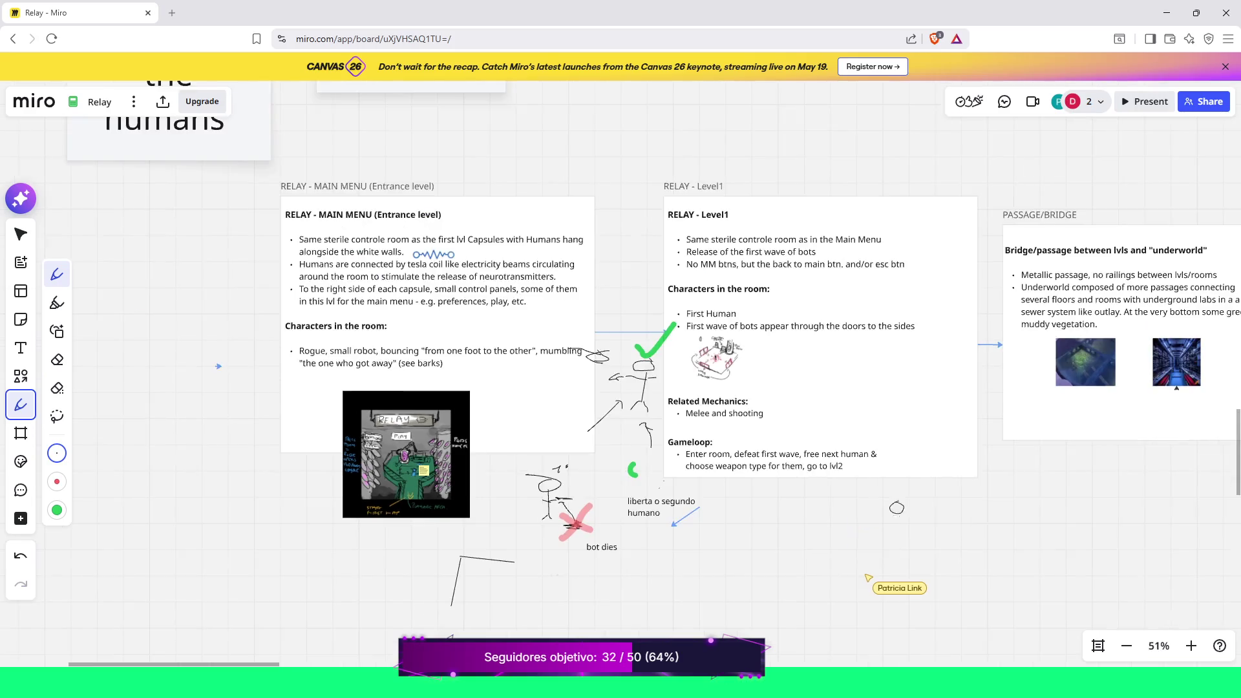
Undo the oval sketch, redo it, then undo it again so it is removed
{"action": "key", "text": "ctrl+z"}
{"action": "key", "text": "ctrl+z"}
{"action": "key", "text": "ctrl+z"}
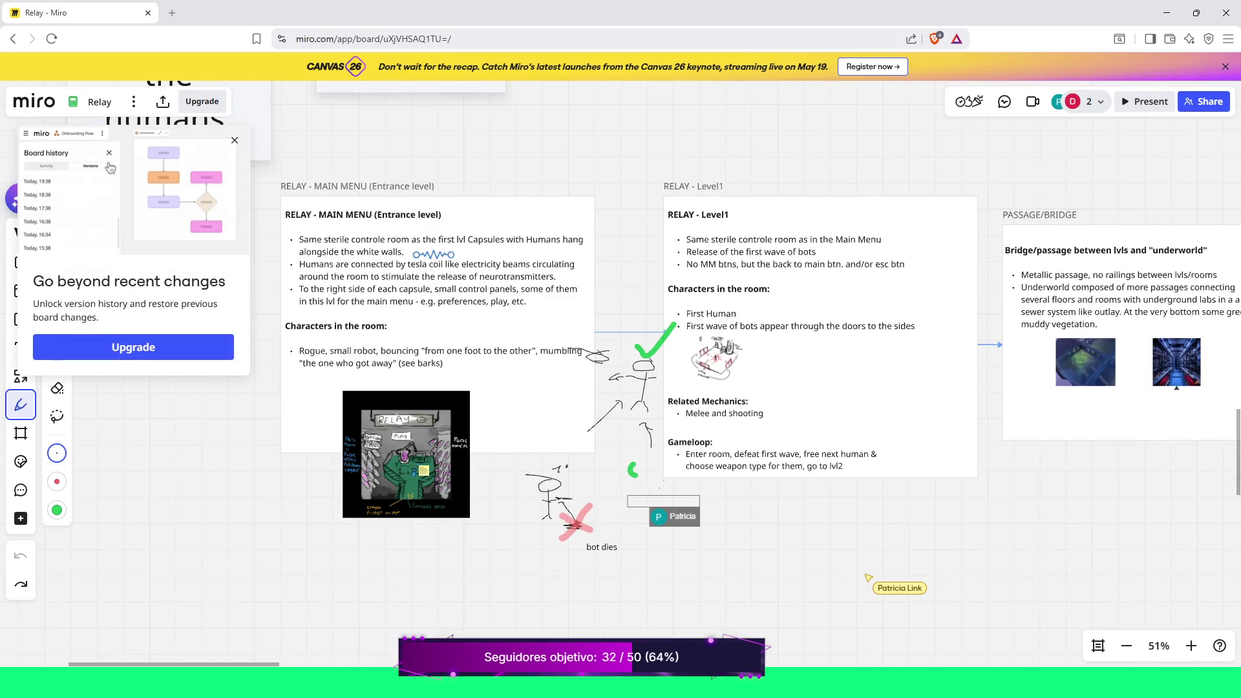
{"action": "key", "text": "ctrl+shift+z"}
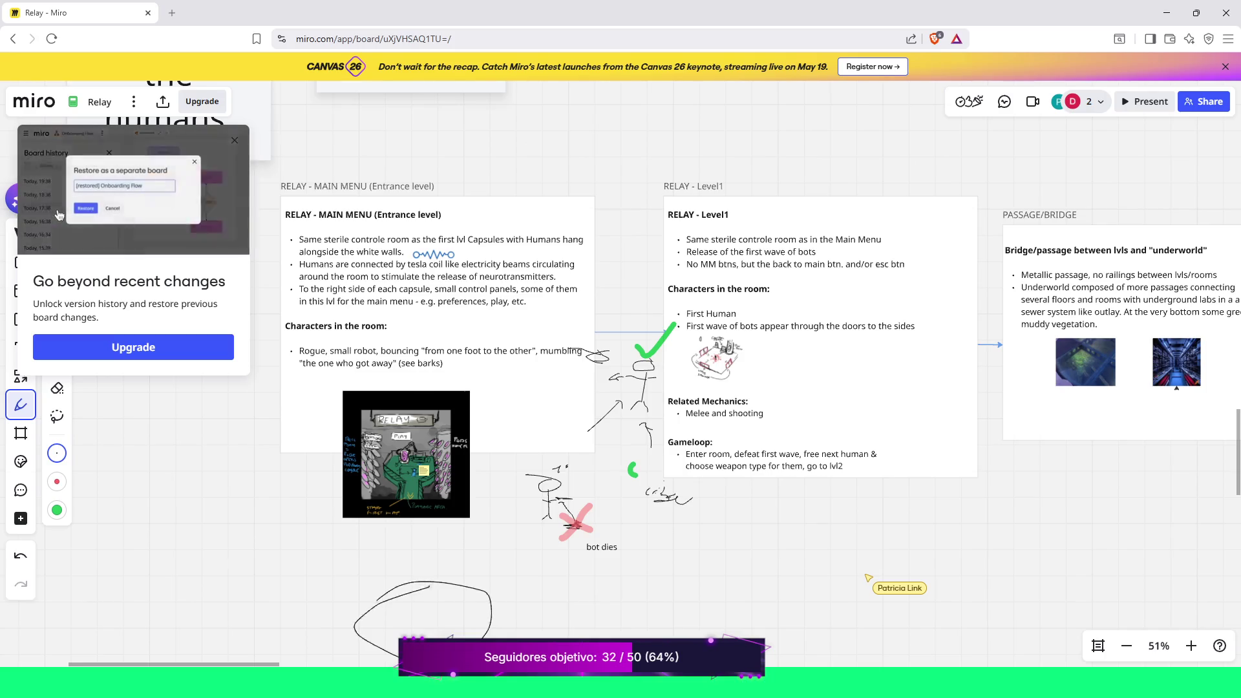
{"action": "scroll", "coordinate": [647, 368], "scroll_direction": "down", "scroll_amount": 3}
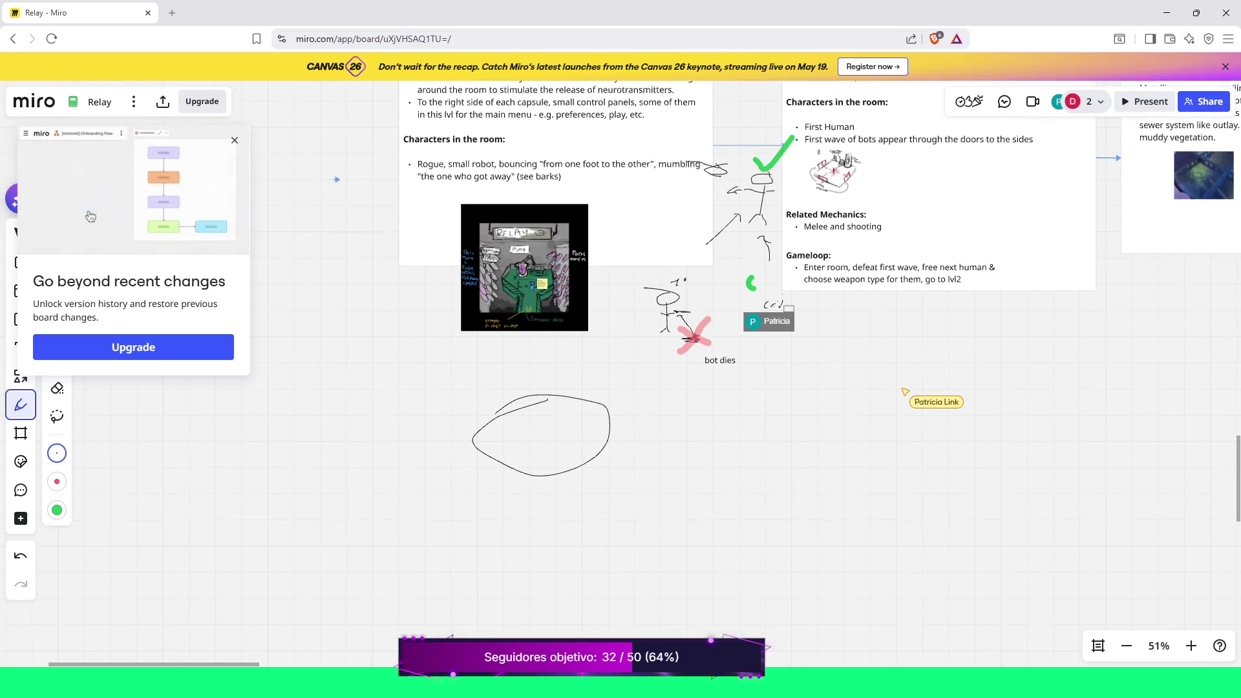
{"action": "key", "text": "ctrl+z"}
Sketch the robot's boxy head, neck and body lines, plus a line across the capsule's top
{"action": "mouse_move", "coordinate": [674, 469]}
{"action": "left_mouse_down"}
{"action": "mouse_move", "coordinate": [669, 532]}
{"action": "mouse_move", "coordinate": [749, 471]}
{"action": "mouse_move", "coordinate": [689, 467]}
{"action": "left_mouse_up"}
{"action": "mouse_move", "coordinate": [712, 531]}
{"action": "left_mouse_down"}
{"action": "mouse_move", "coordinate": [711, 580]}
{"action": "mouse_move", "coordinate": [719, 567]}
{"action": "left_mouse_up"}
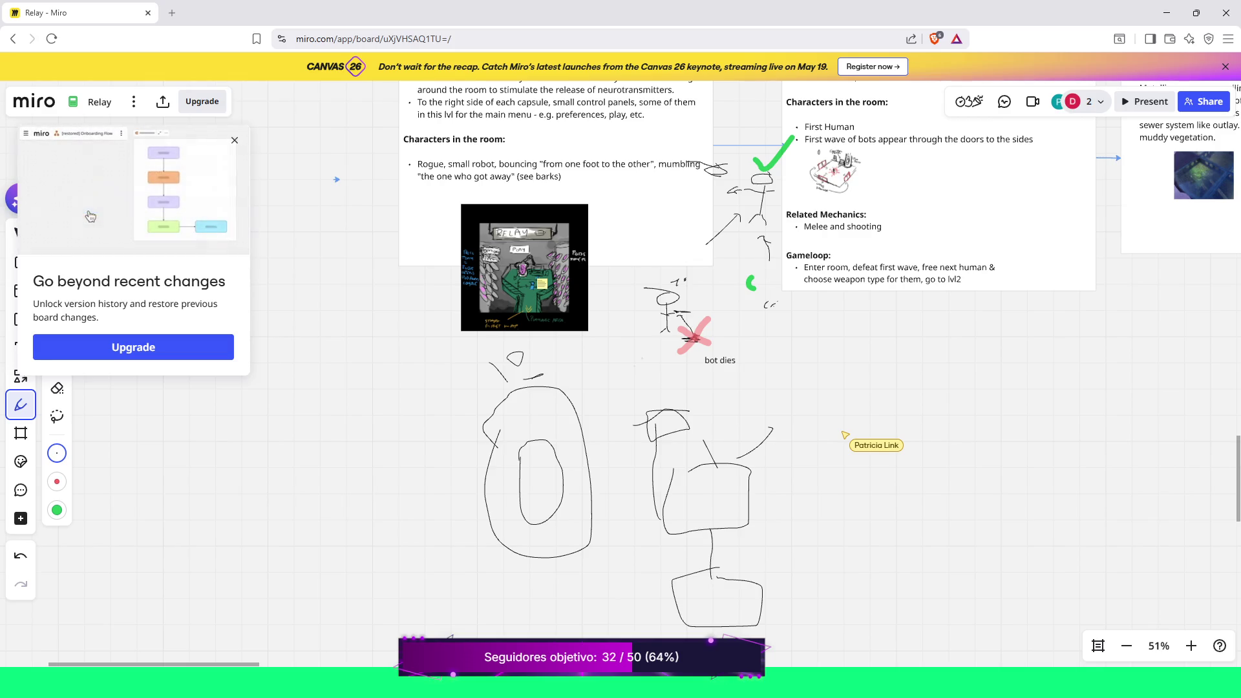
{"action": "left_click_drag", "start_coordinate": [496, 393], "coordinate": [589, 396]}
Undo the capsule's top line, then the remaining capsule and robot pen strokes
{"action": "key", "text": "ctrl+z"}
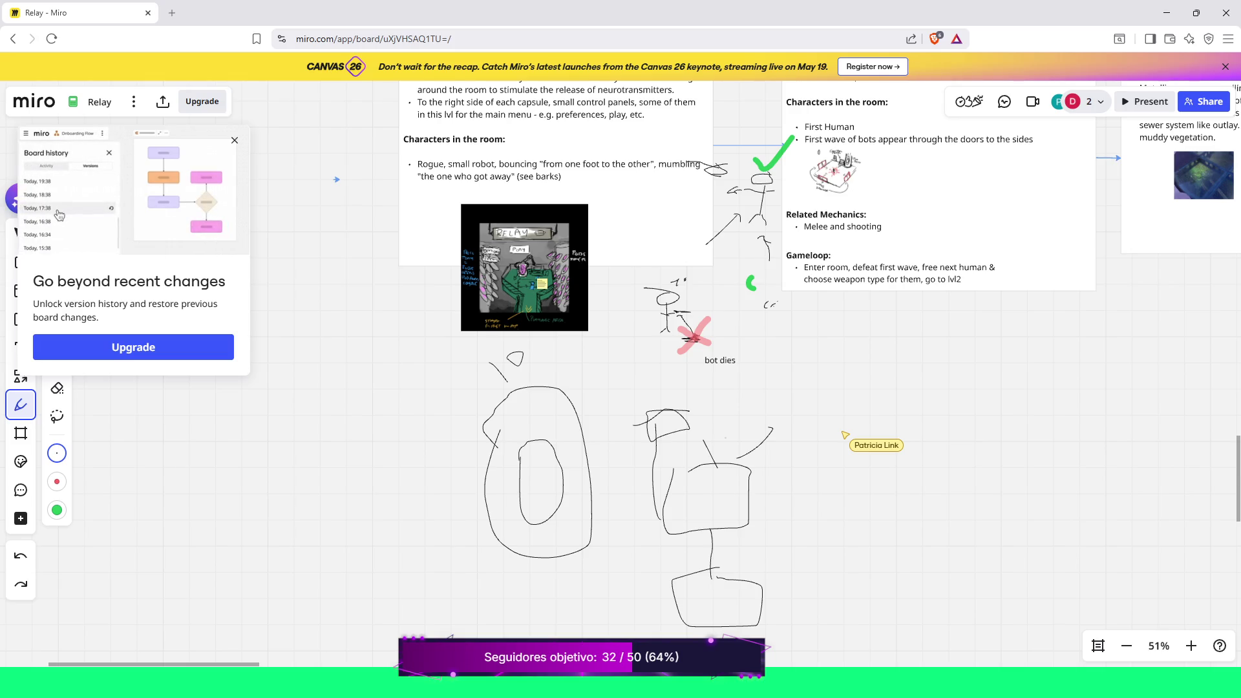
{"action": "key", "text": "ctrl+z"}
{"action": "key", "text": "ctrl+z"}
{"action": "key", "text": "ctrl+z"}
{"action": "key", "text": "ctrl+z"}
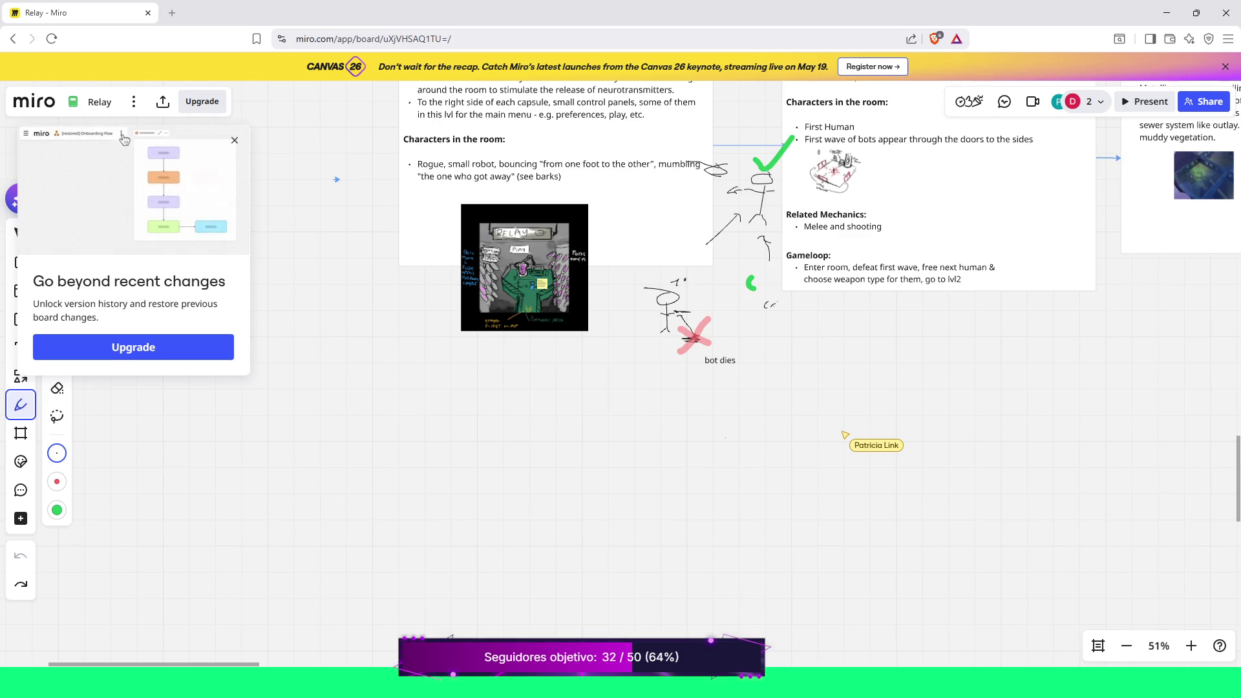
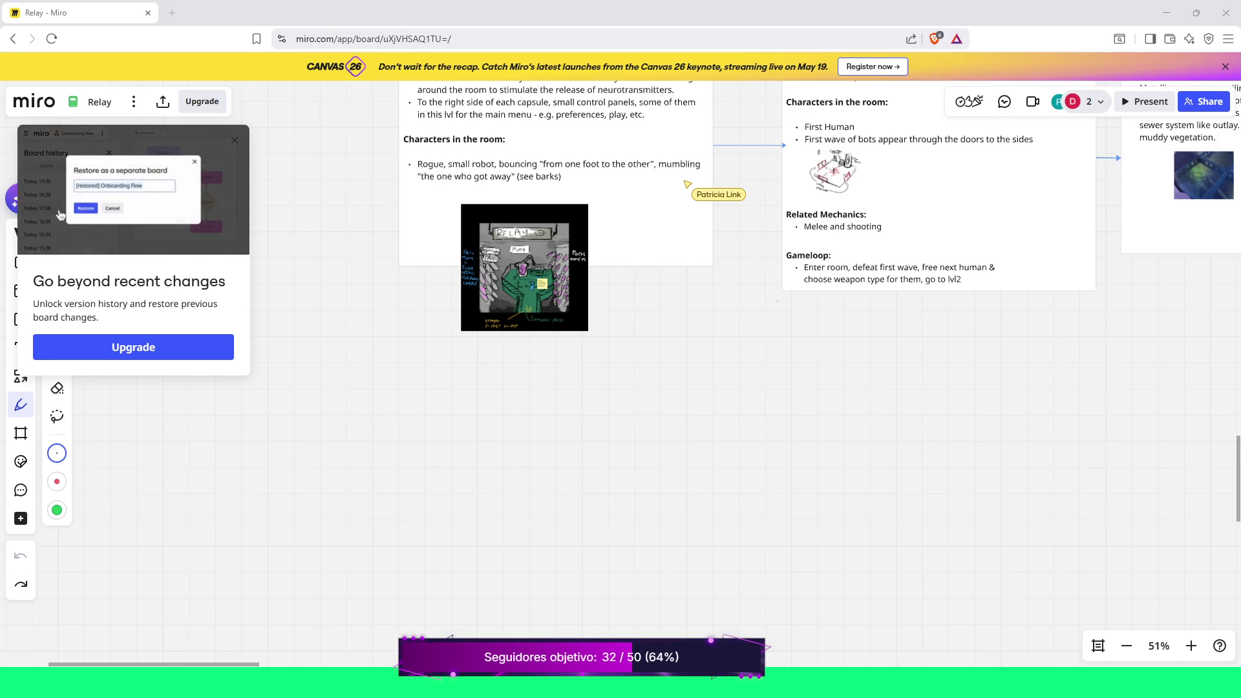
Bring the Discord call over the Miro board and watch the shared Godot screen full screen
{"action": "mouse_move", "coordinate": [615, 679]}
{"action": "left_mouse_down"}
{"action": "mouse_move", "coordinate": [616, 366]}
{"action": "mouse_move", "coordinate": [801, 120]}
{"action": "mouse_move", "coordinate": [801, 2]}
{"action": "left_mouse_up"}
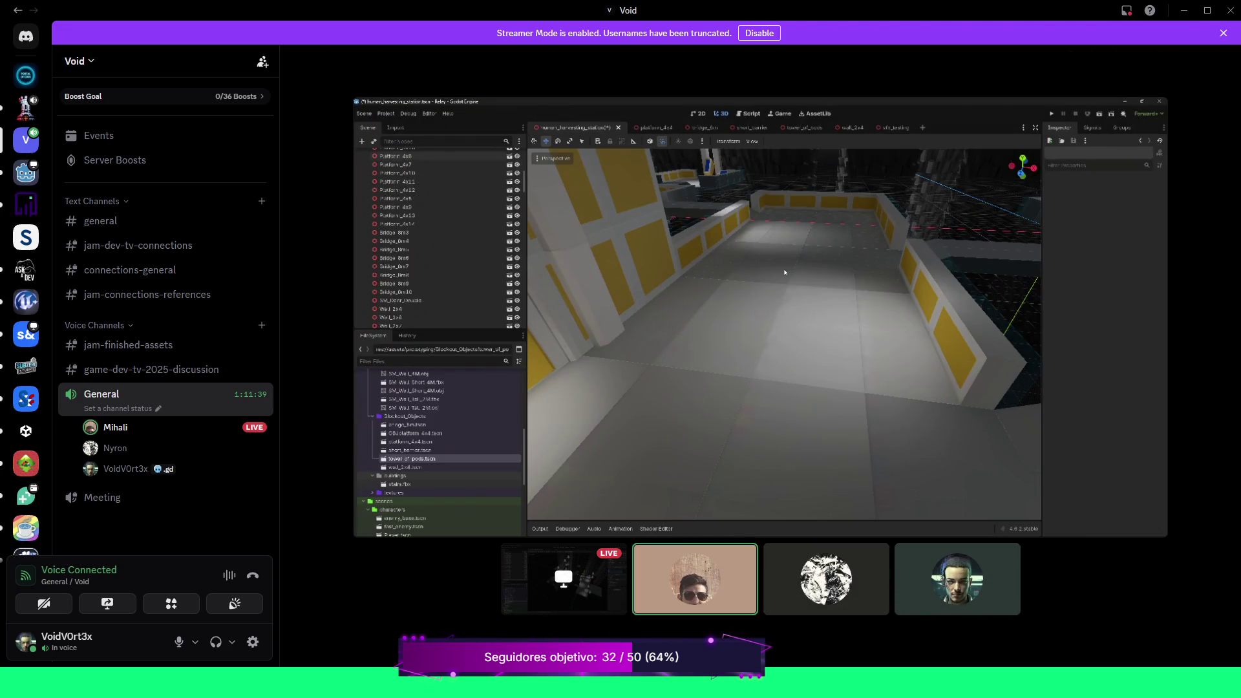
{"action": "mouse_move", "coordinate": [695, 578]}
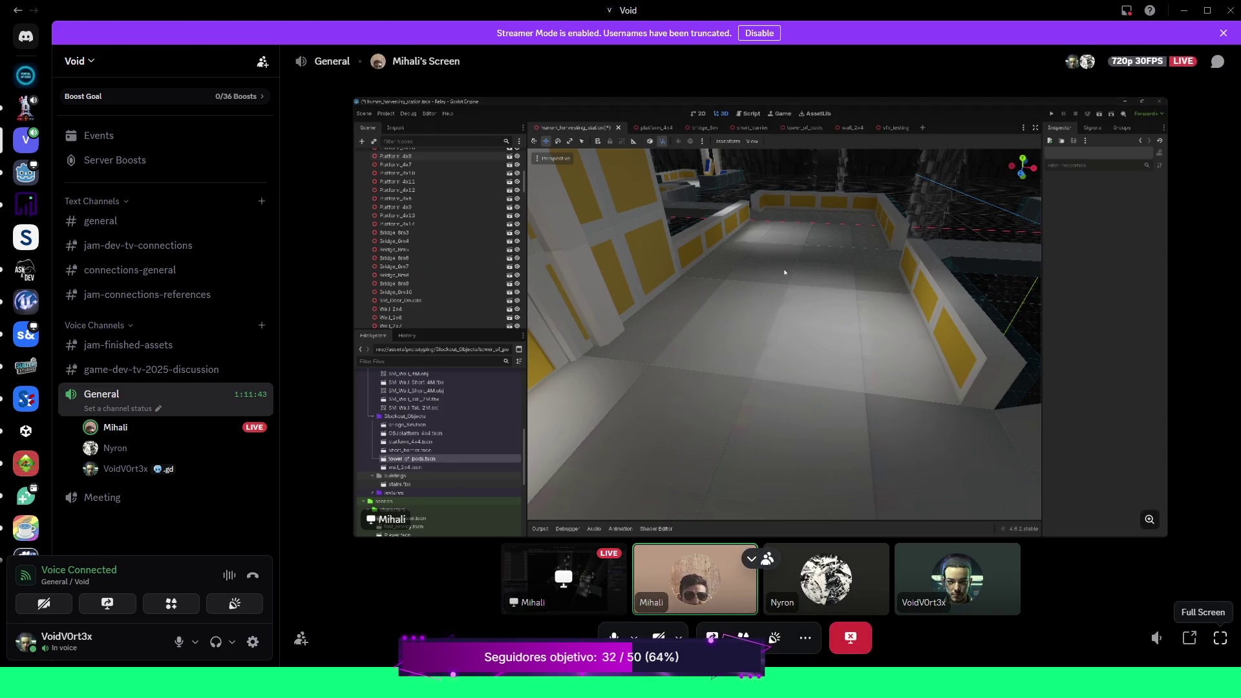
{"action": "left_click", "coordinate": [1221, 638]}
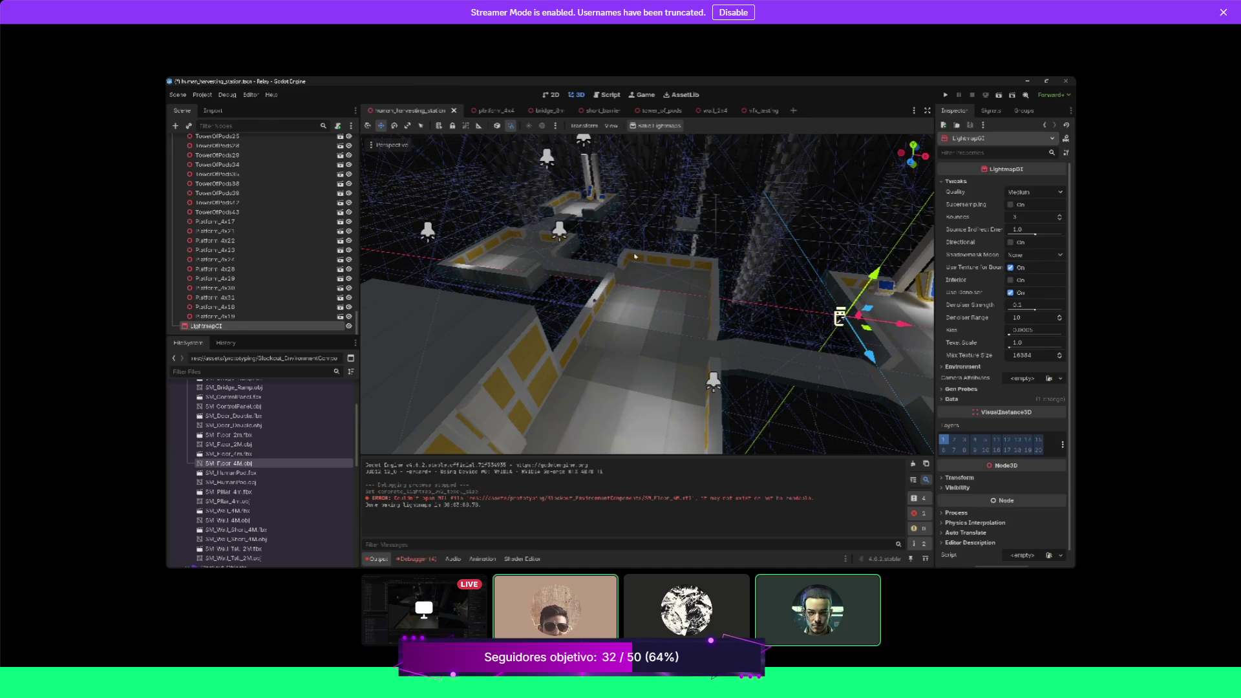
{"action": "mouse_move", "coordinate": [616, 304]}
{"action": "left_mouse_down"}
{"action": "mouse_move", "coordinate": [688, 231]}
{"action": "mouse_move", "coordinate": [673, 374]}
{"action": "left_mouse_up"}
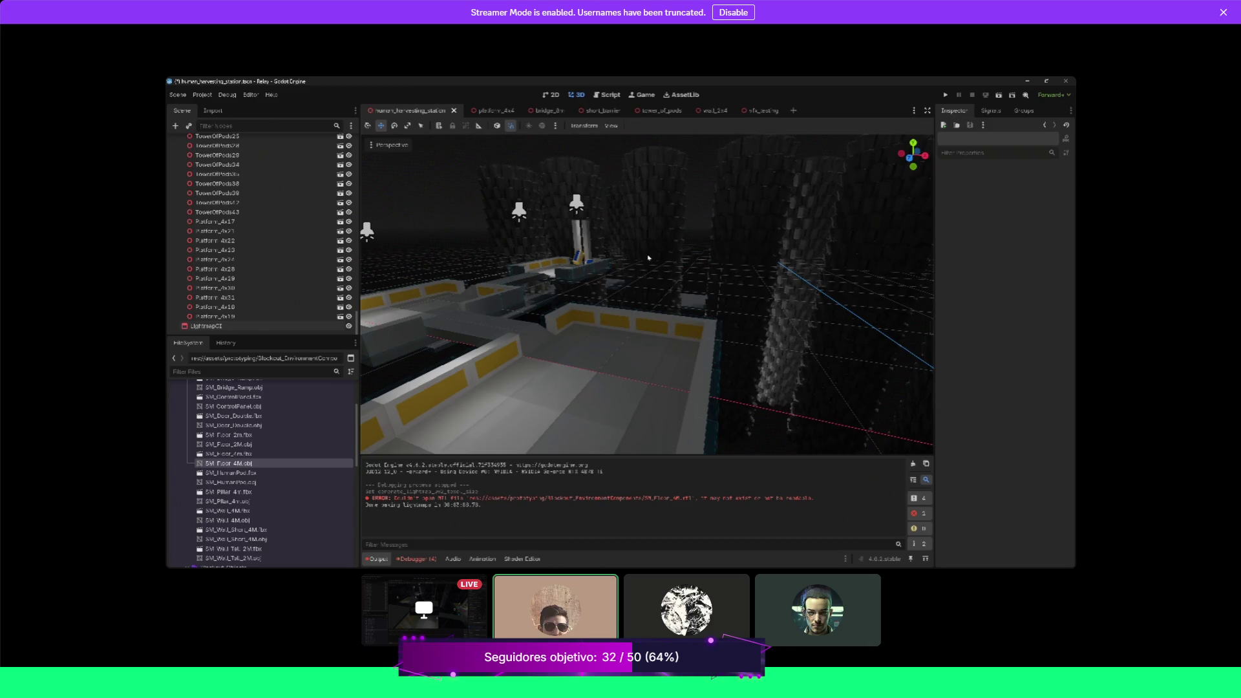
{"action": "key", "text": "w"}
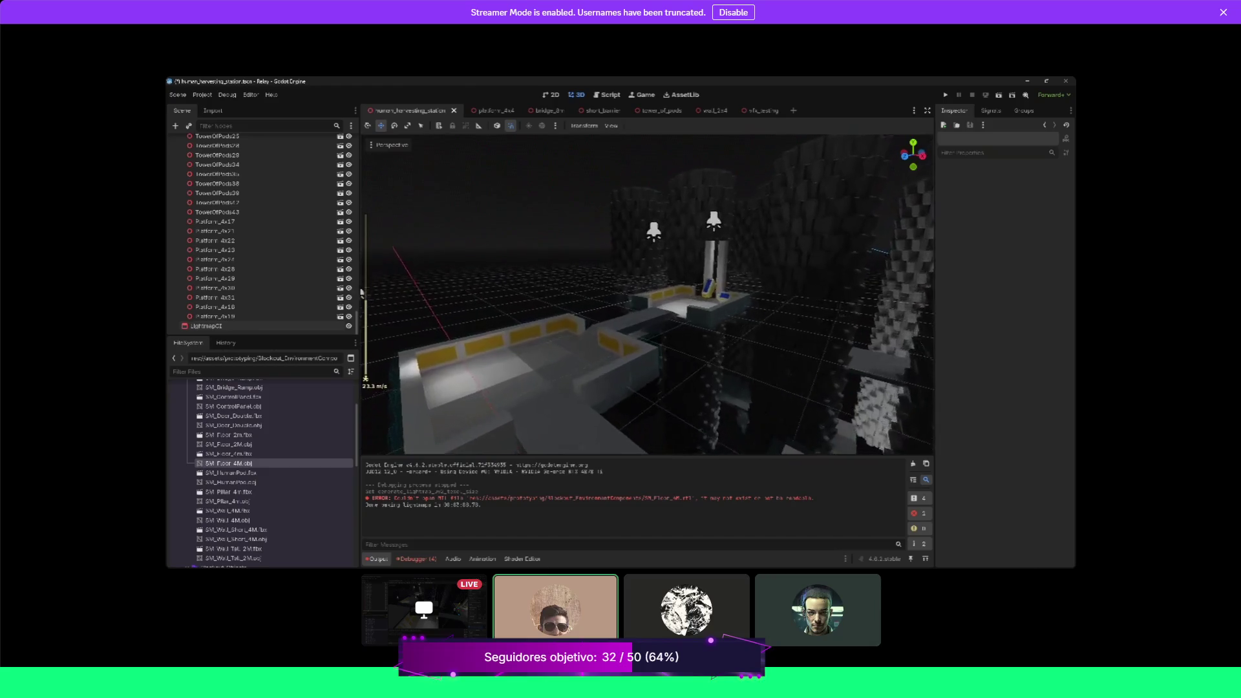
{"action": "scroll", "coordinate": [649, 258], "scroll_direction": "up", "scroll_amount": 2}
{"action": "scroll", "coordinate": [646, 294], "scroll_direction": "up", "scroll_amount": 4}
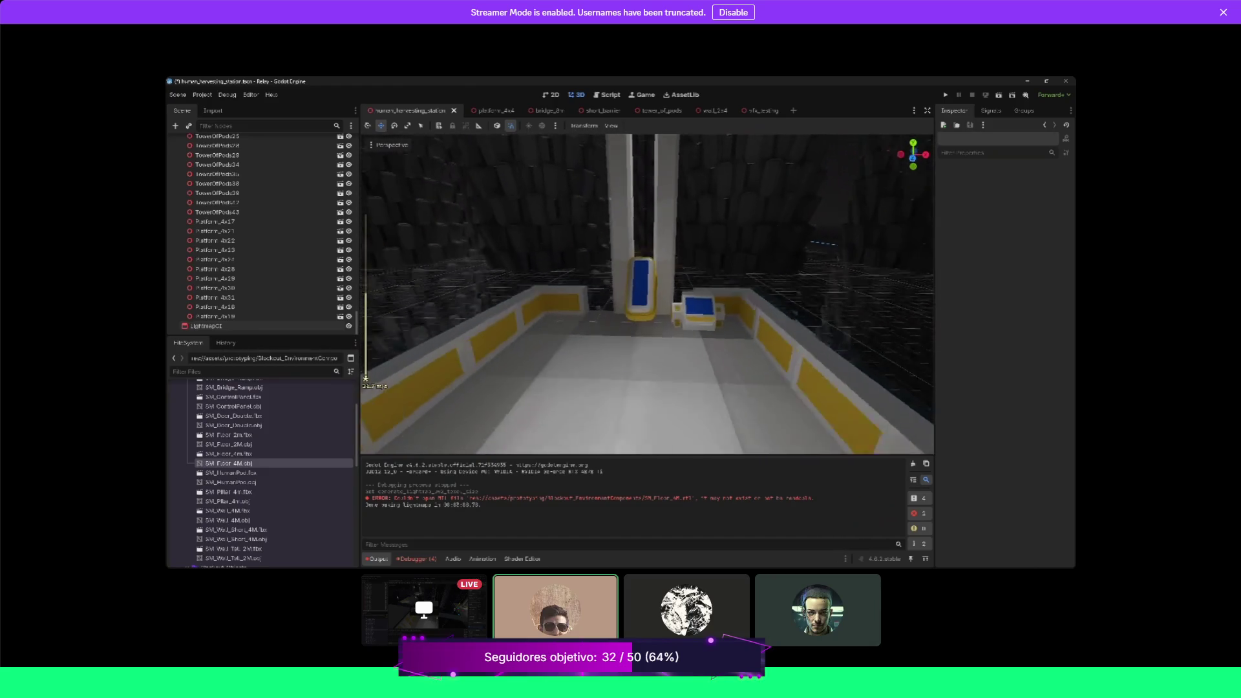
{"action": "key", "text": "s"}
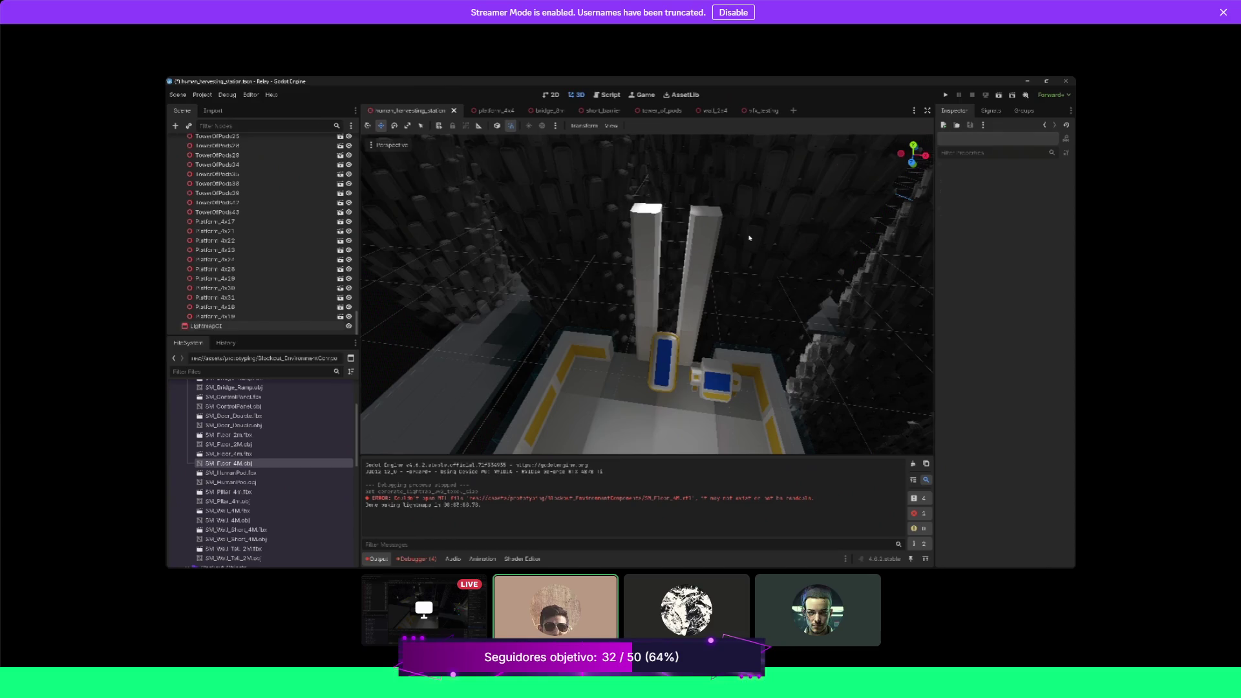
{"action": "left_click", "coordinate": [749, 238]}
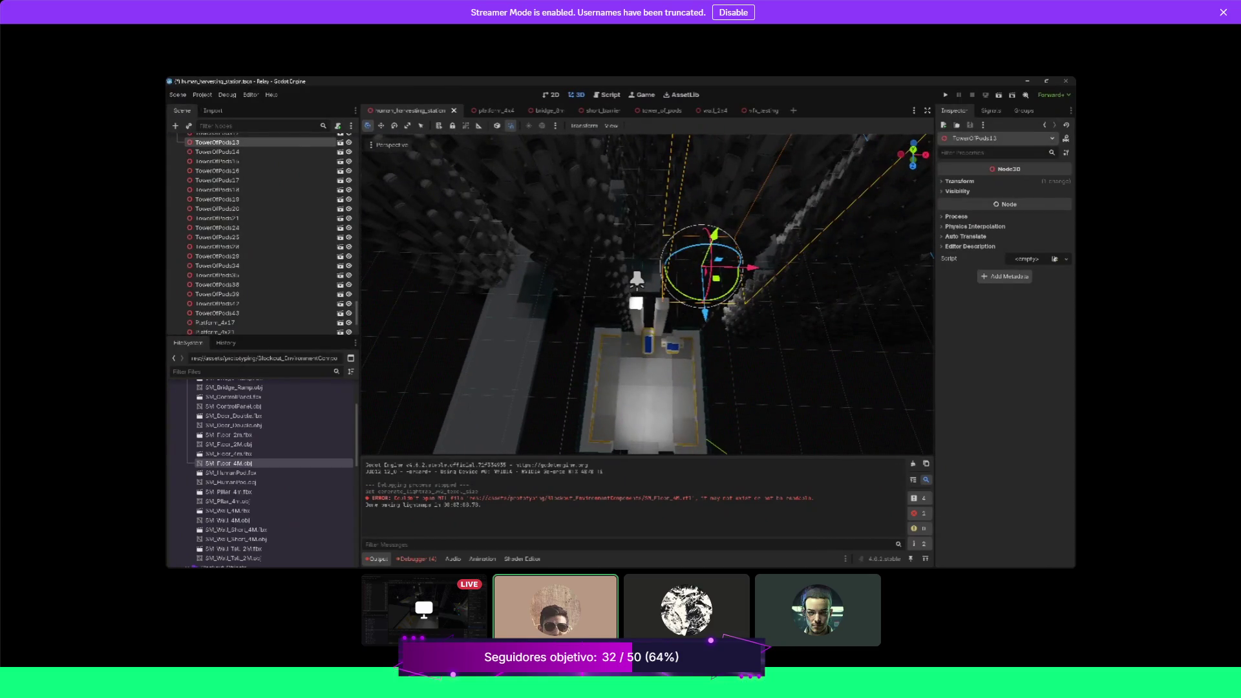
{"action": "left_click", "coordinate": [662, 392], "text": "shift"}
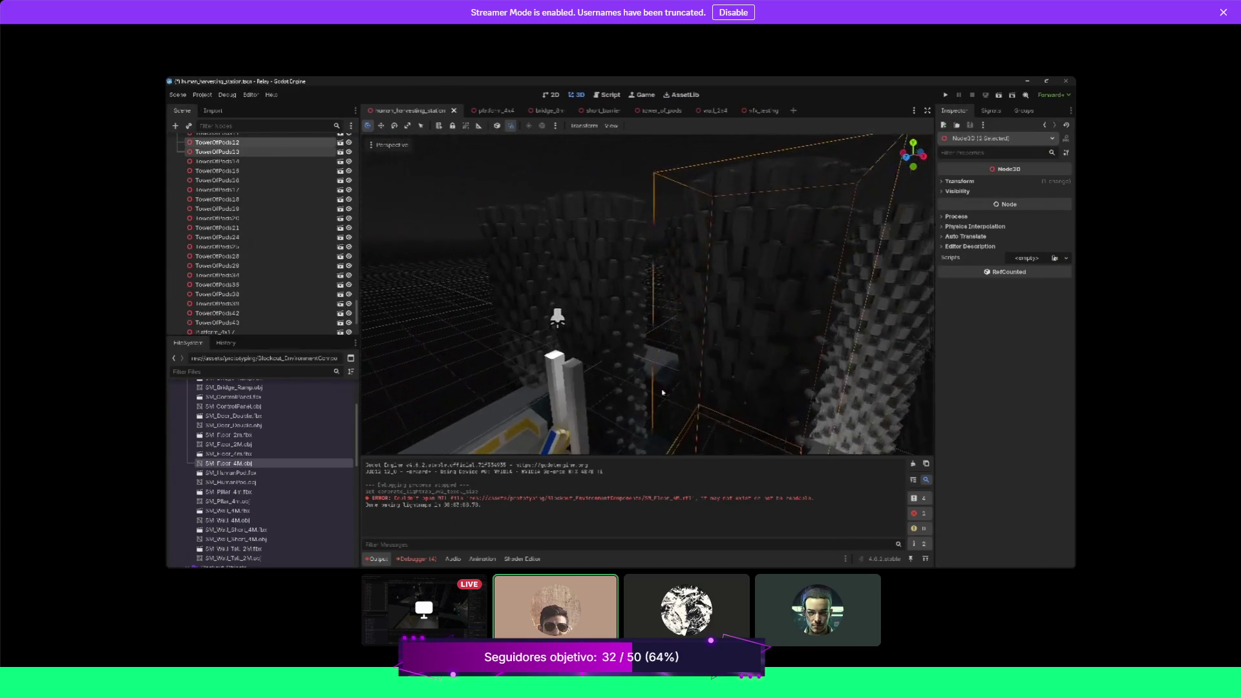
{"action": "left_click", "coordinate": [662, 393], "text": "shift"}
{"action": "left_click", "coordinate": [711, 214], "text": "shift"}
{"action": "scroll", "coordinate": [723, 187], "scroll_direction": "down", "scroll_amount": 3}
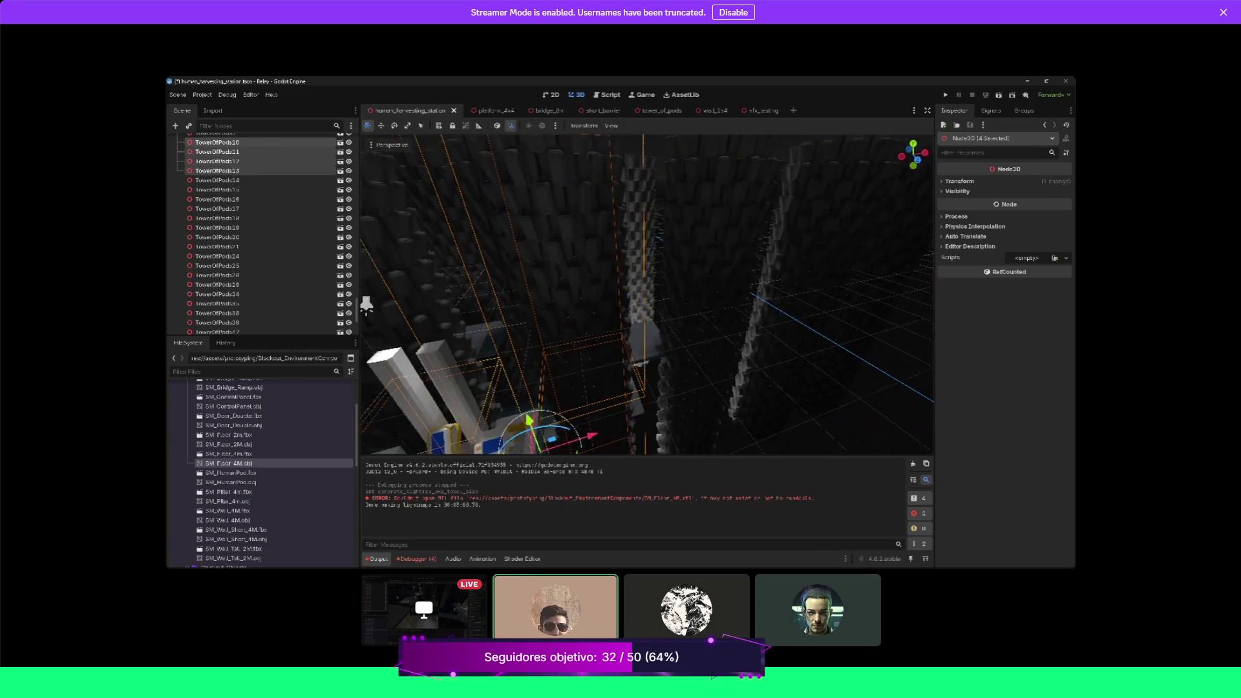
{"action": "right_click", "coordinate": [761, 229]}
{"action": "key", "text": "w"}
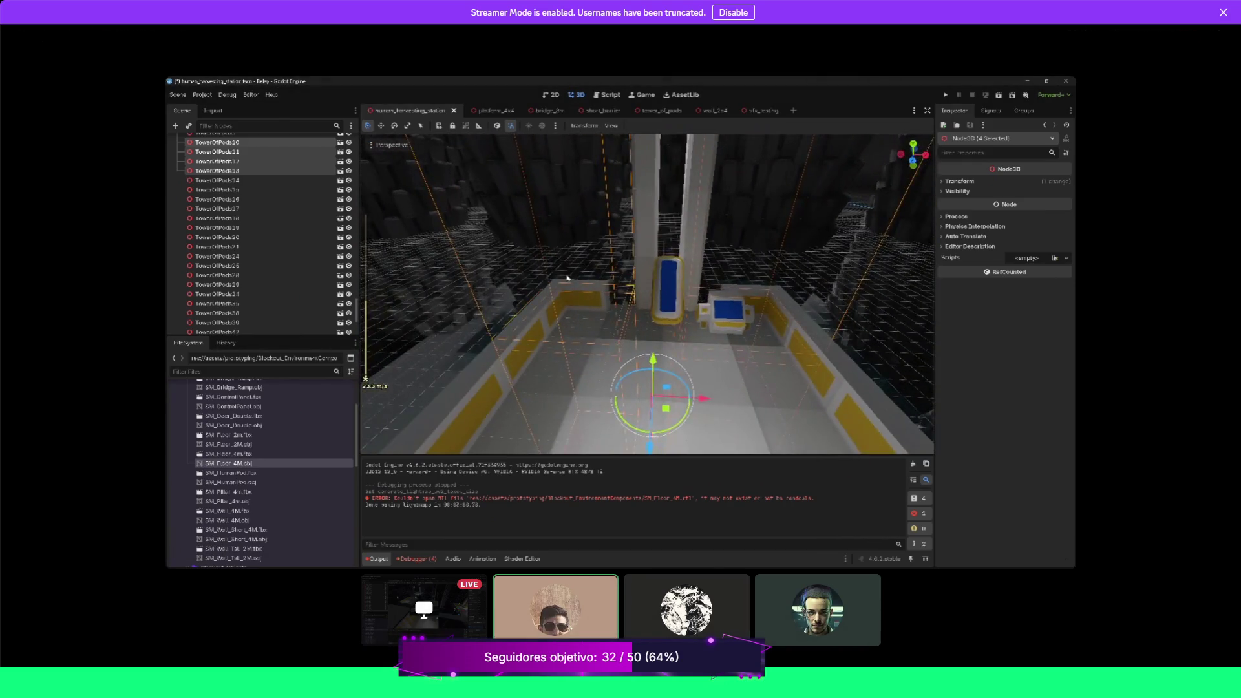
{"action": "left_click", "coordinate": [568, 278]}
{"action": "scroll", "coordinate": [568, 278], "scroll_direction": "up", "scroll_amount": 3}
{"action": "key", "text": "s"}
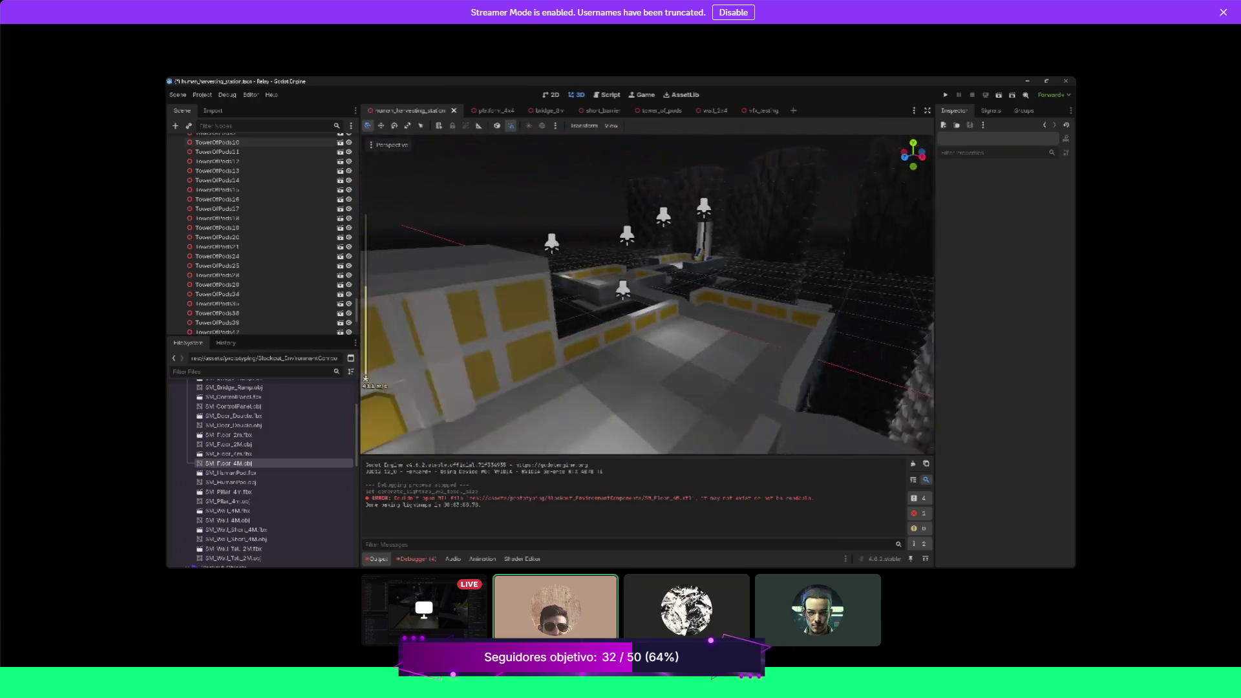
{"action": "key", "text": "s"}
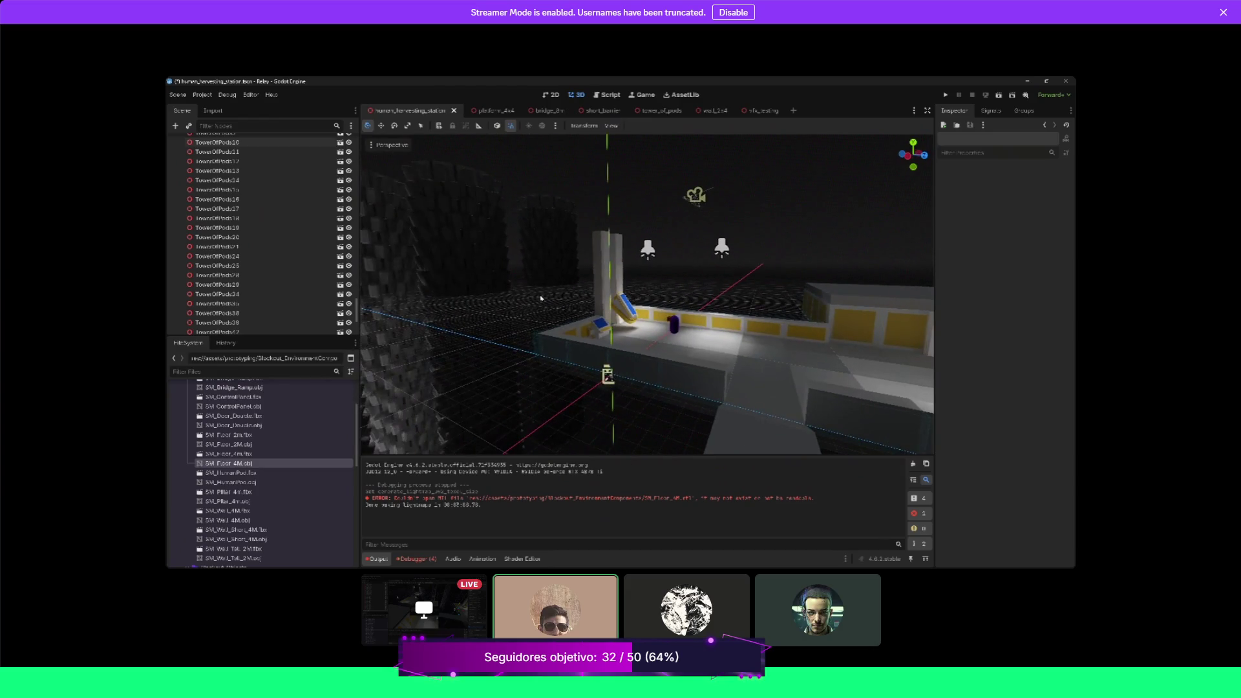
{"action": "left_click", "coordinate": [807, 233]}
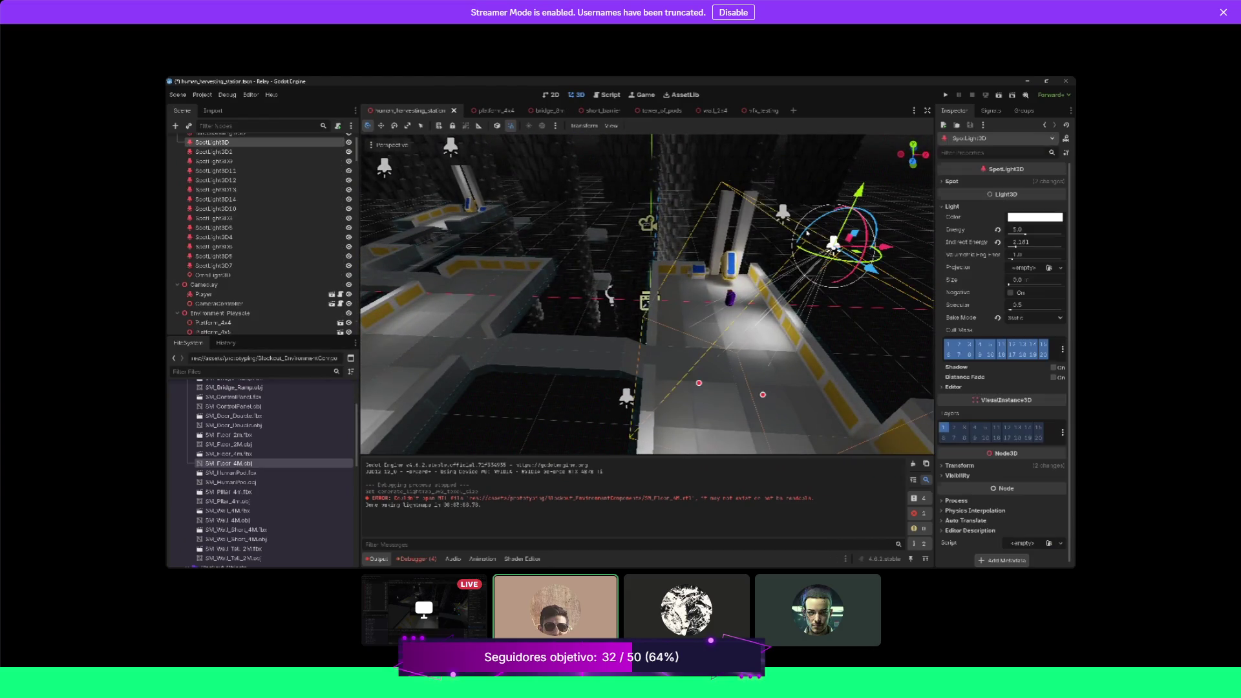
{"action": "mouse_move", "coordinate": [807, 232]}
{"action": "left_mouse_down"}
{"action": "mouse_move", "coordinate": [729, 243]}
{"action": "mouse_move", "coordinate": [735, 255]}
{"action": "mouse_move", "coordinate": [786, 239]}
{"action": "mouse_move", "coordinate": [668, 321]}
{"action": "left_mouse_up"}
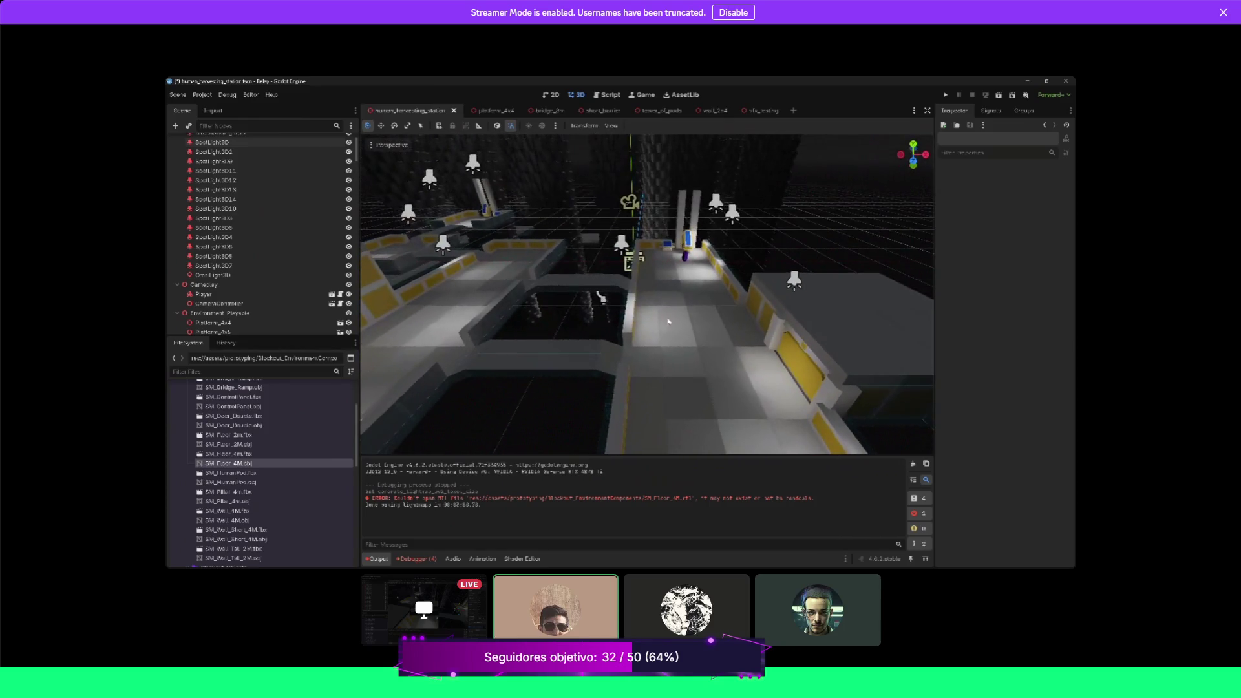
{"action": "left_click", "coordinate": [611, 250]}
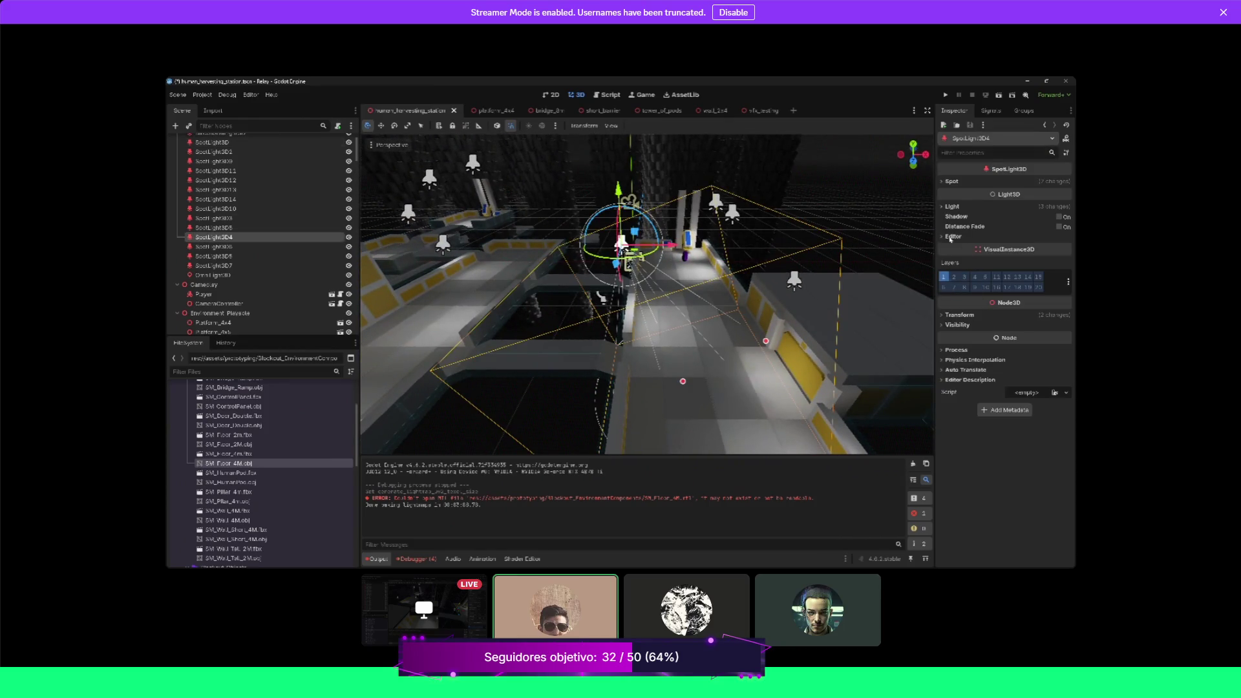
{"action": "left_click", "coordinate": [954, 277]}
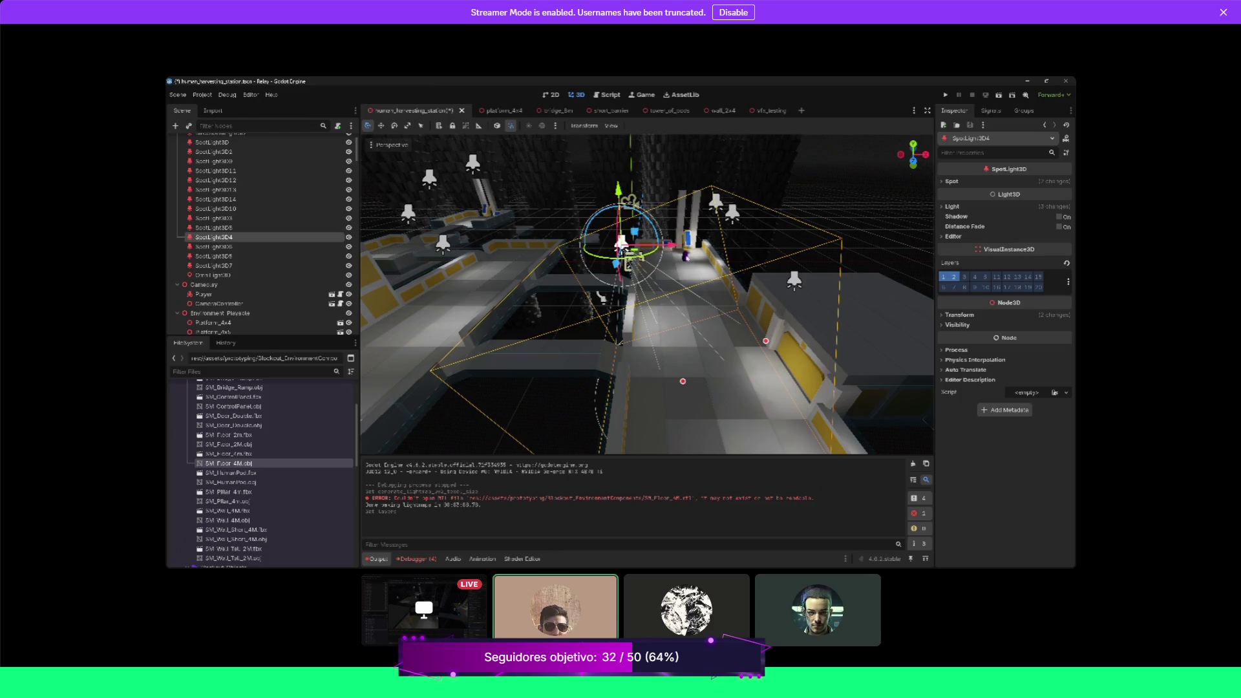
{"action": "left_click", "coordinate": [687, 252]}
{"action": "key", "text": "f"}
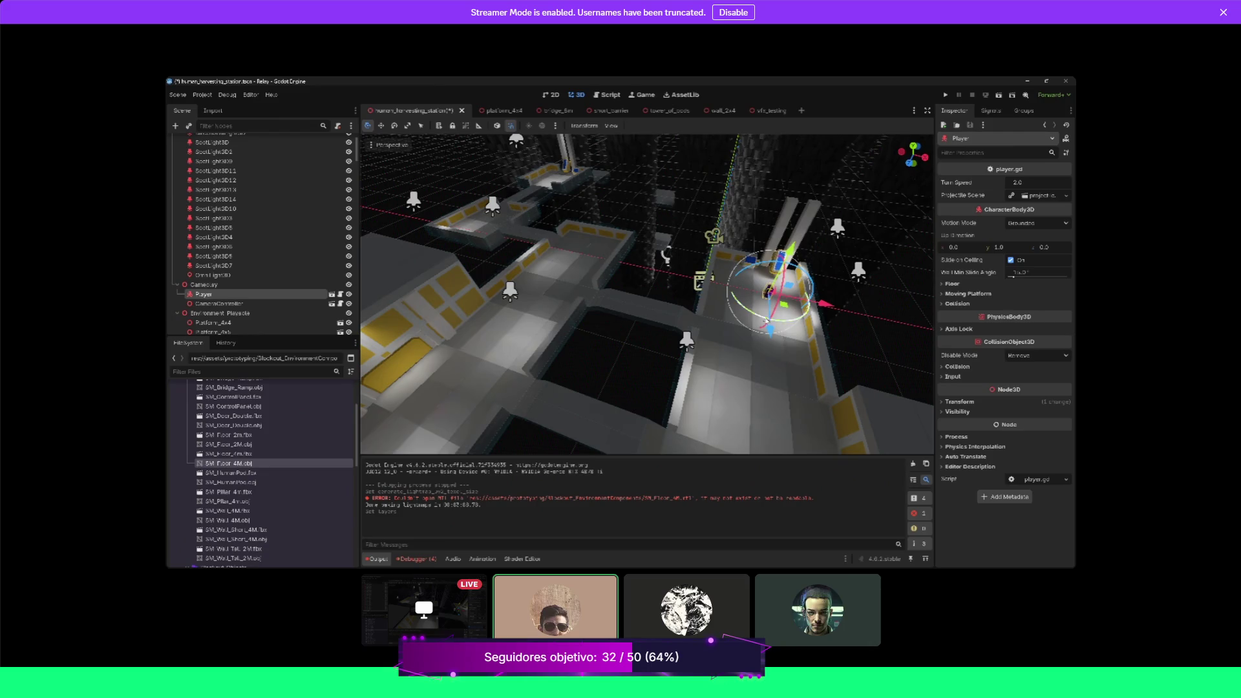
{"action": "mouse_move", "coordinate": [797, 308]}
{"action": "left_mouse_down"}
{"action": "mouse_move", "coordinate": [707, 431]}
{"action": "mouse_move", "coordinate": [718, 430]}
{"action": "mouse_move", "coordinate": [714, 461]}
{"action": "left_mouse_up"}
{"action": "scroll", "coordinate": [699, 393], "scroll_direction": "up", "scroll_amount": 3}
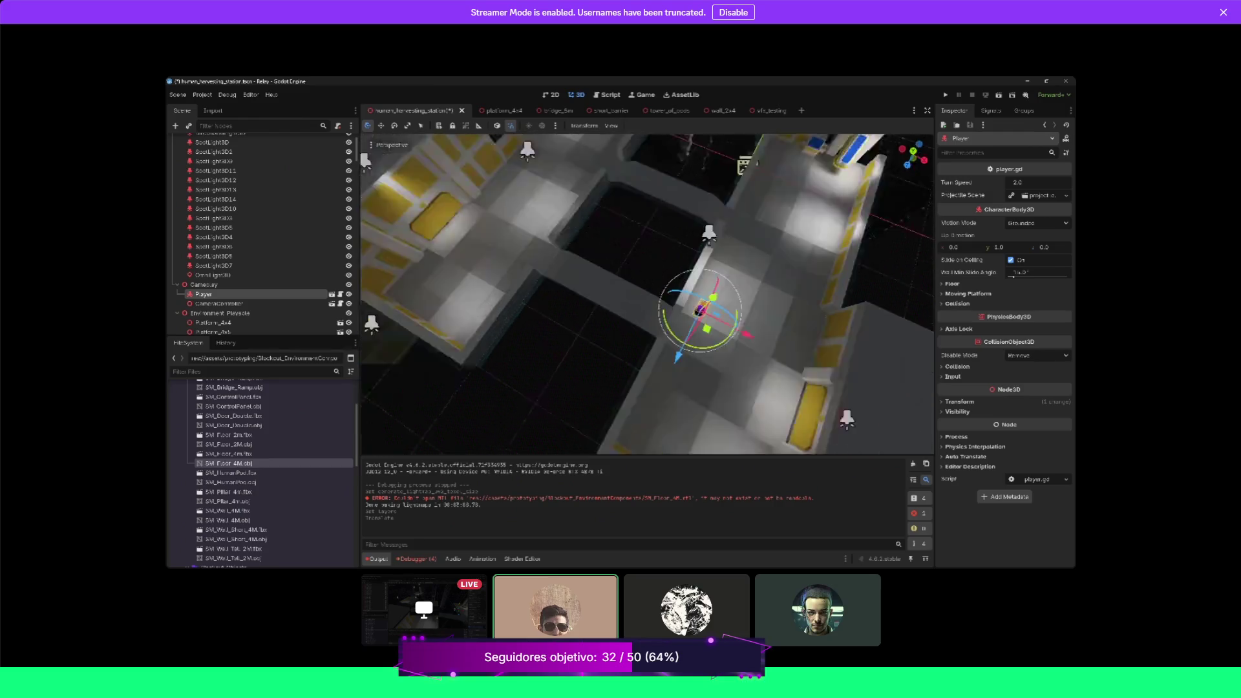
{"action": "left_click_drag", "start_coordinate": [706, 283], "coordinate": [715, 271]}
{"action": "key", "text": "ctrl+z"}
{"action": "key", "text": "ctrl+z"}
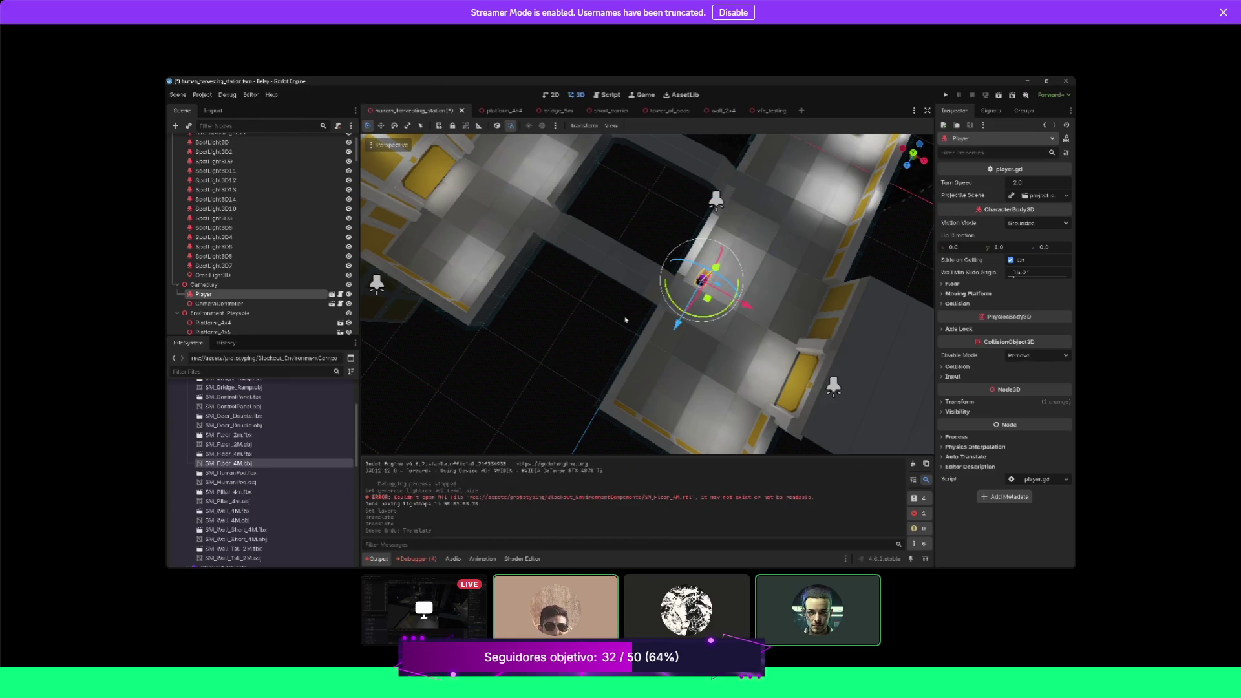
{"action": "mouse_move", "coordinate": [585, 294]}
{"action": "left_mouse_down"}
{"action": "mouse_move", "coordinate": [584, 327]}
{"action": "mouse_move", "coordinate": [630, 353]}
{"action": "left_mouse_up"}
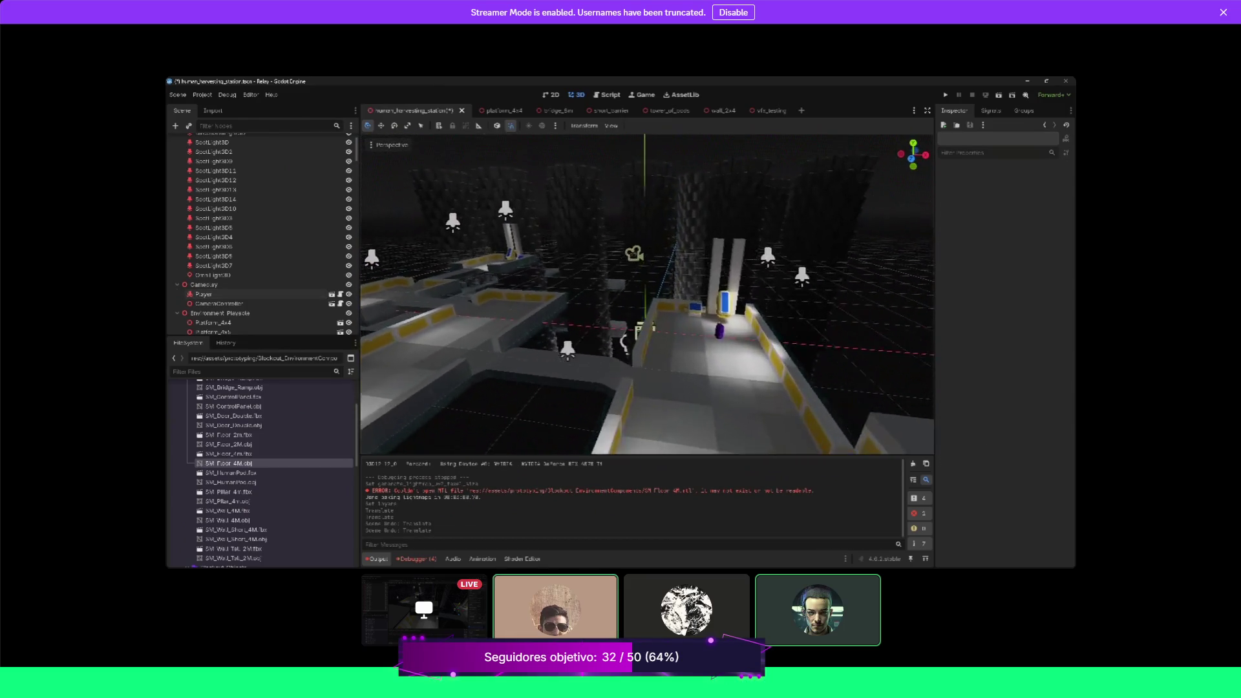
{"action": "left_click", "coordinate": [687, 321]}
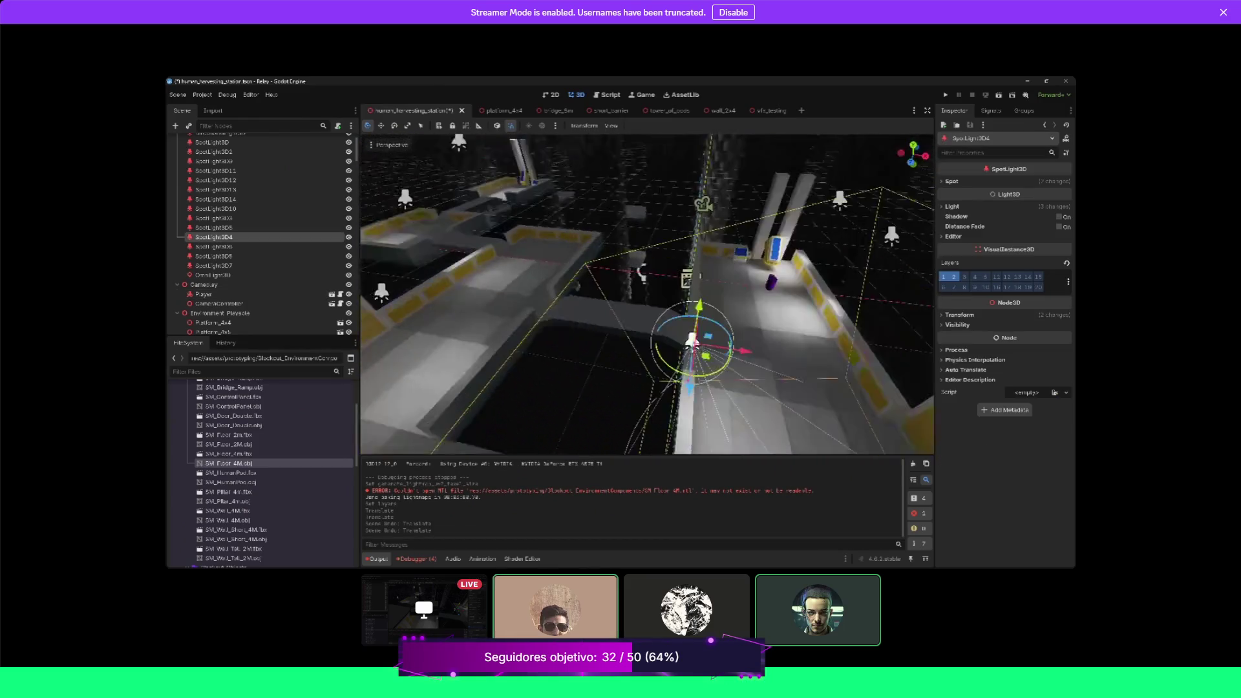
{"action": "left_click", "coordinate": [958, 282]}
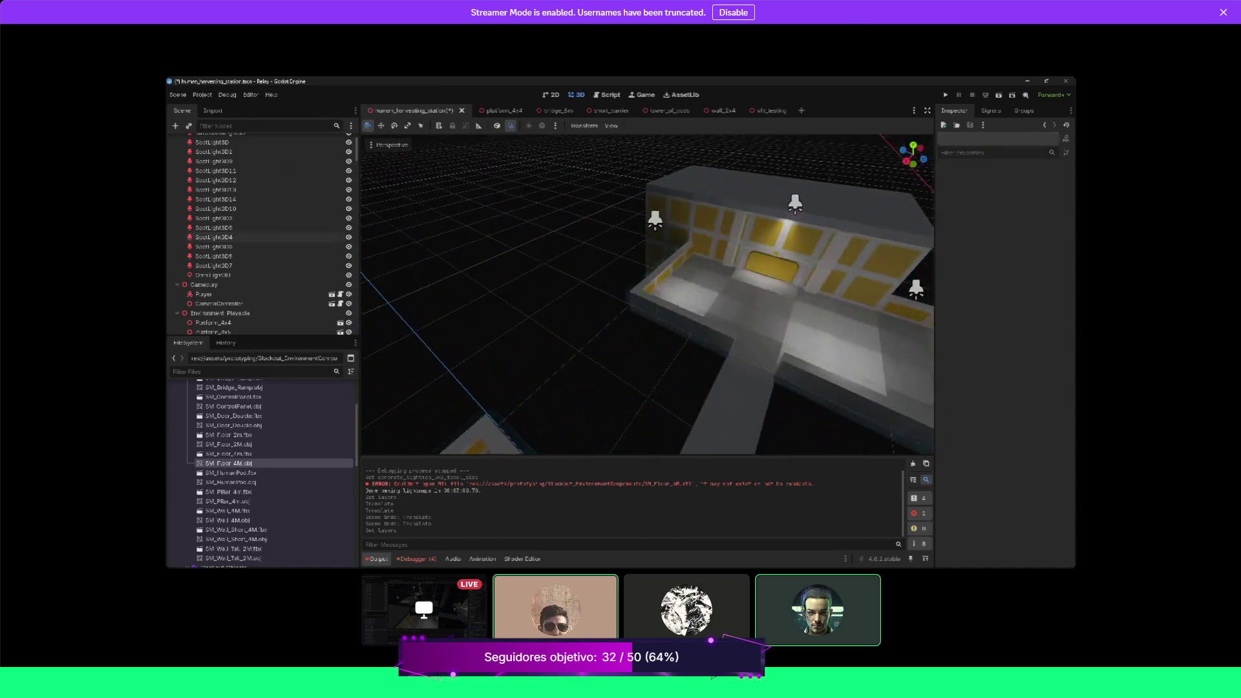
{"action": "scroll", "coordinate": [646, 295], "scroll_direction": "down", "scroll_amount": 2}
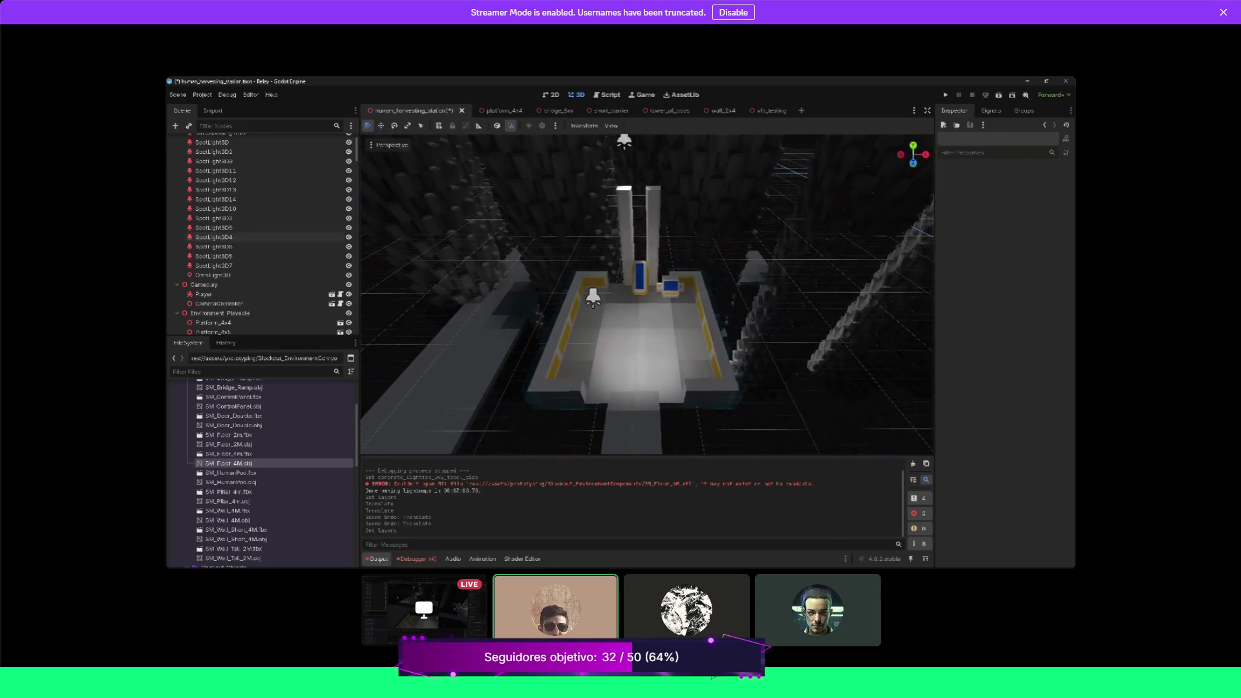
{"action": "left_click", "coordinate": [682, 282]}
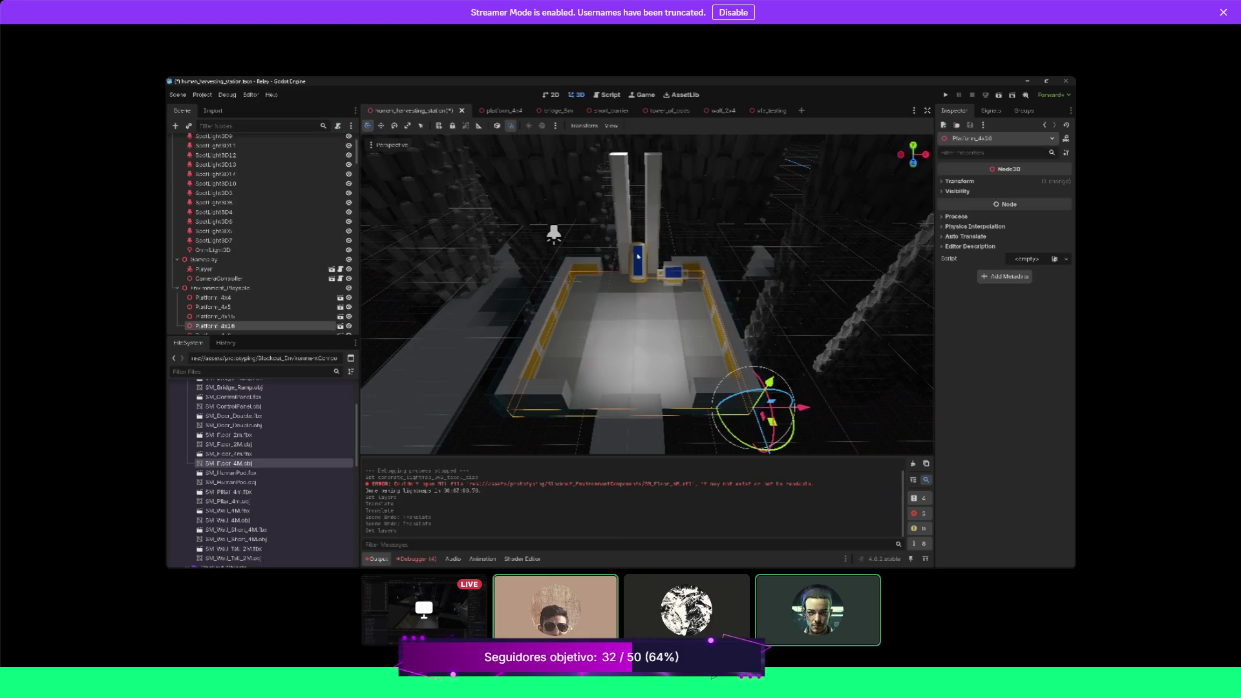
Select SM_ControlPanel2 and Platform_4x16, then fly the camera over the platforms toward a top-down view
{"action": "left_click", "coordinate": [680, 278]}
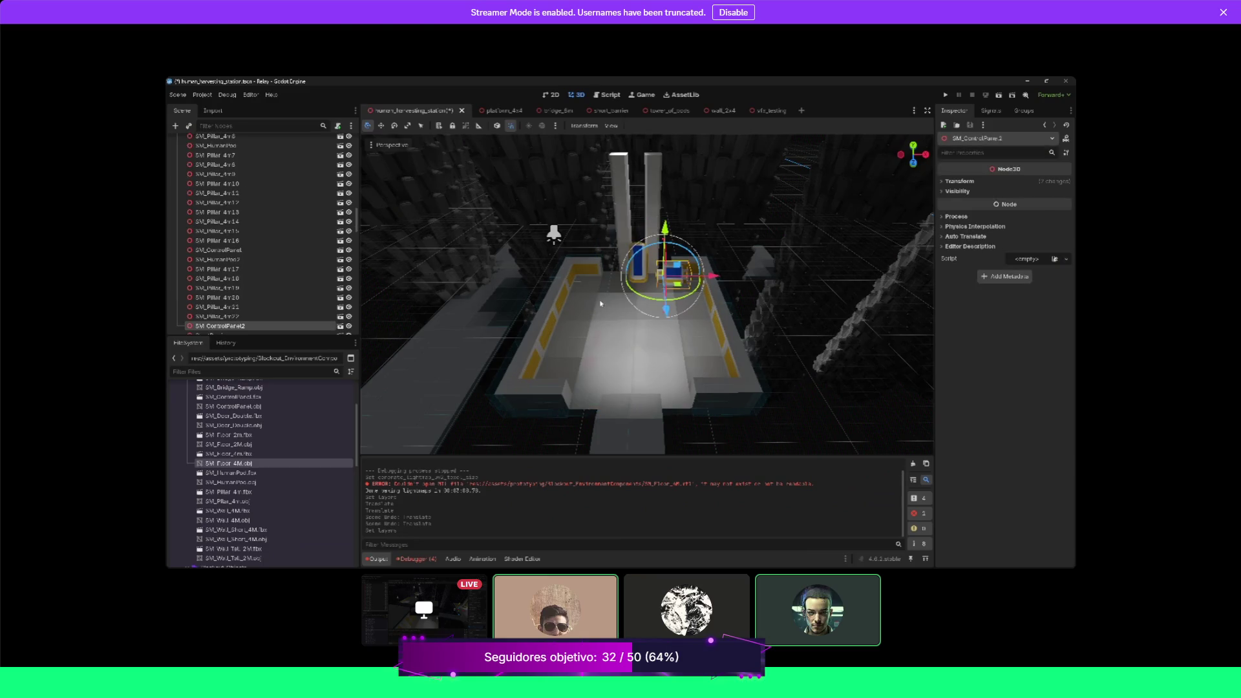
{"action": "left_click", "coordinate": [601, 303]}
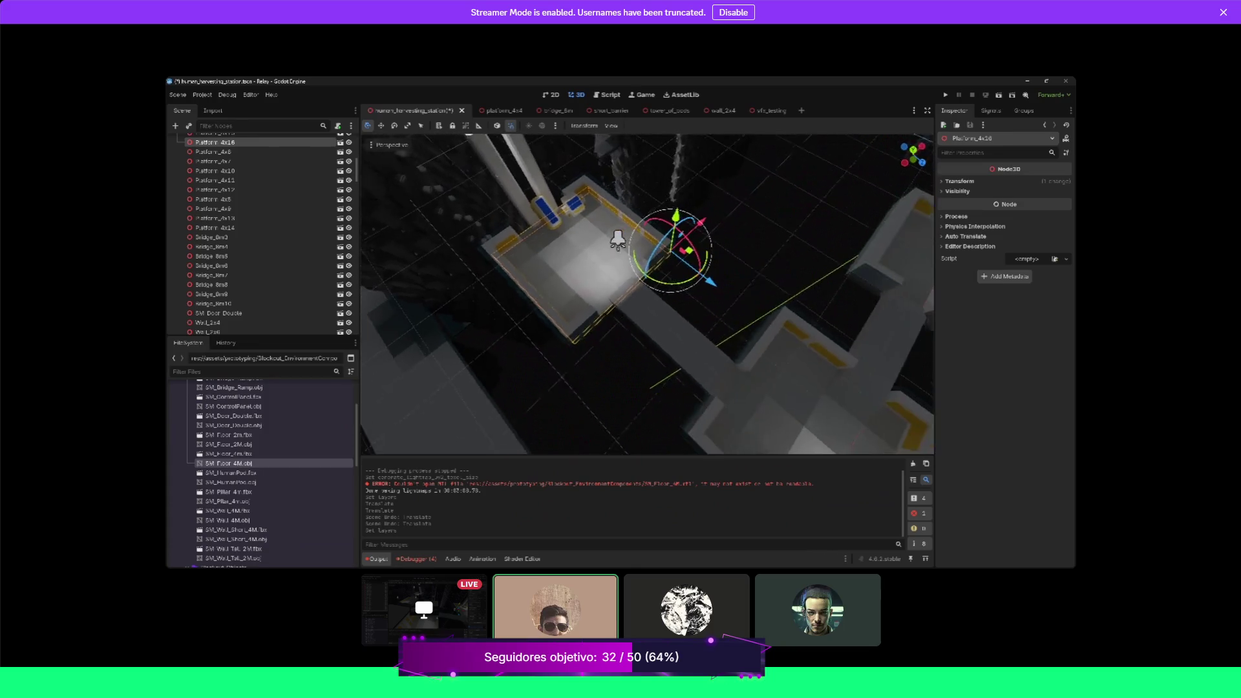
{"action": "scroll", "coordinate": [715, 388], "scroll_direction": "up", "scroll_amount": 2}
{"action": "key", "text": "w"}
{"action": "key", "text": "w"}
{"action": "key", "text": "w"}
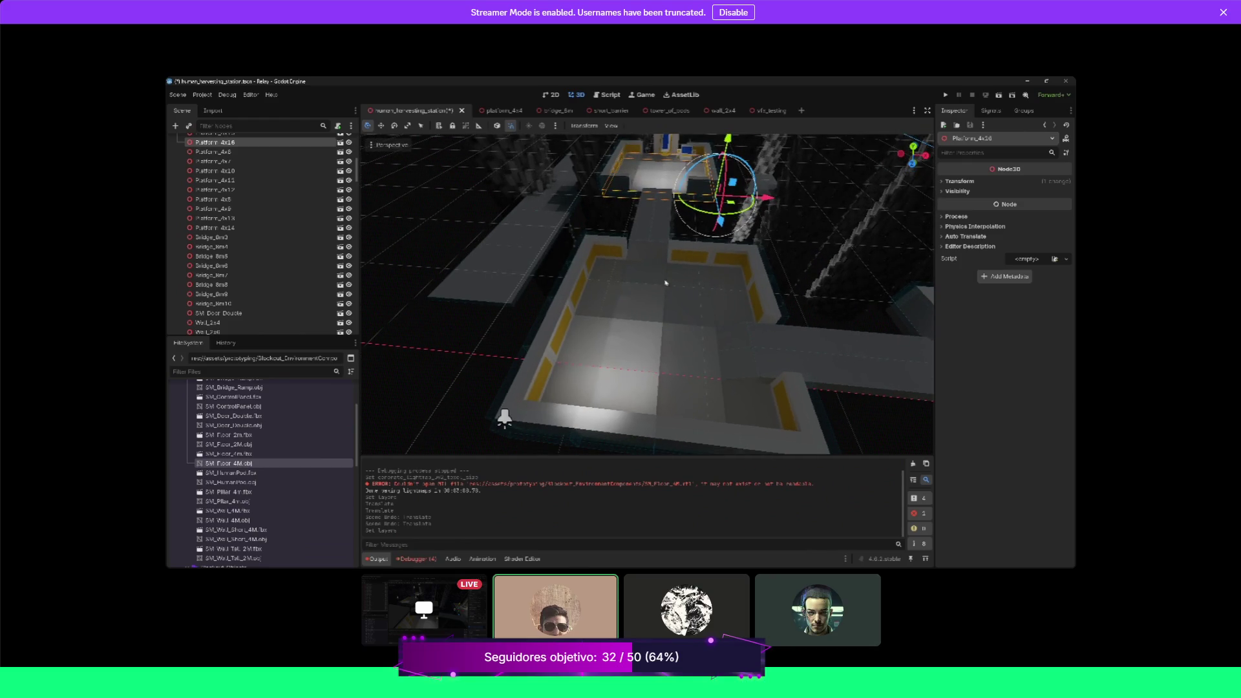
{"action": "left_click_drag", "start_coordinate": [665, 282], "coordinate": [649, 178]}
{"action": "key", "text": "w"}
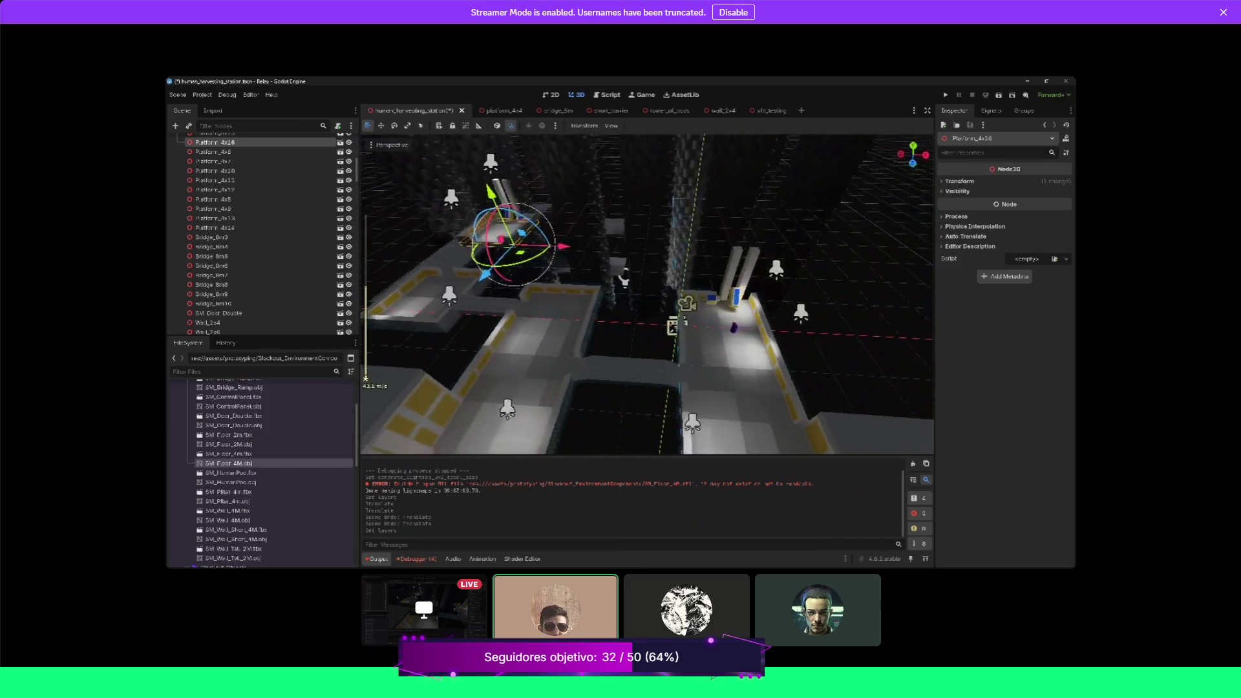
{"action": "scroll", "coordinate": [654, 316], "scroll_direction": "up", "scroll_amount": 5}
Duplicate SM_Door_Double with Ctrl+D, creating SM_Door_Double2
{"action": "left_click", "coordinate": [653, 239]}
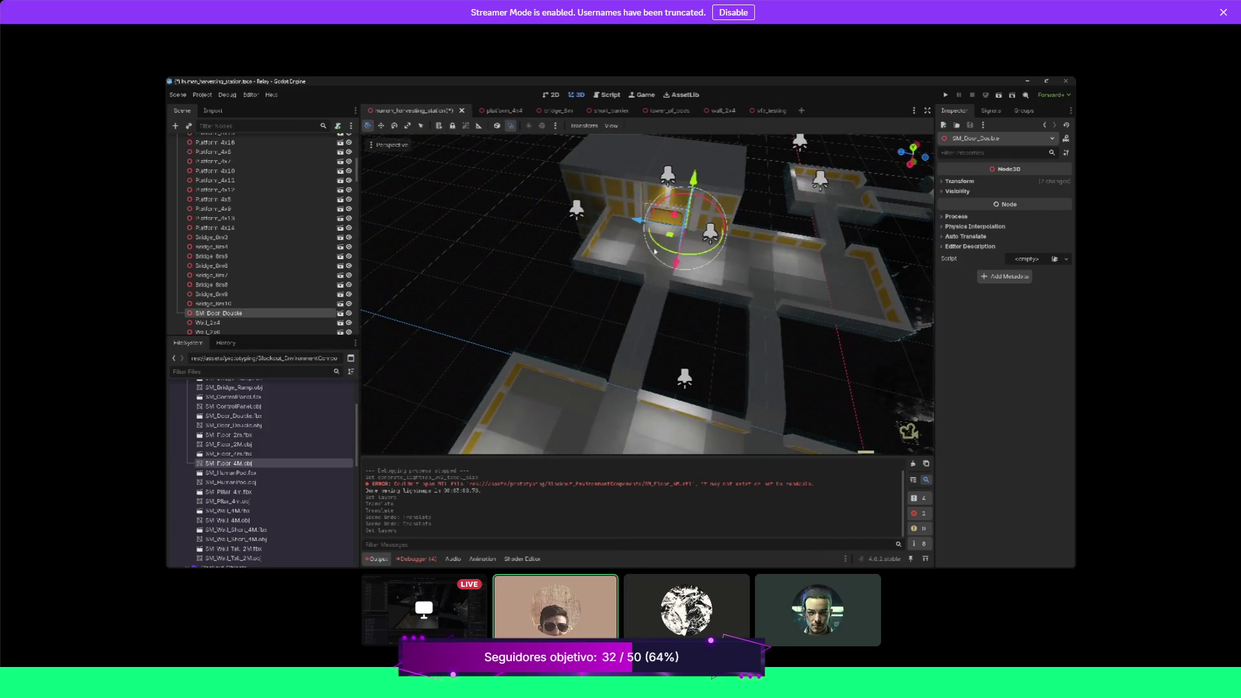
{"action": "key", "text": "ctrl+d"}
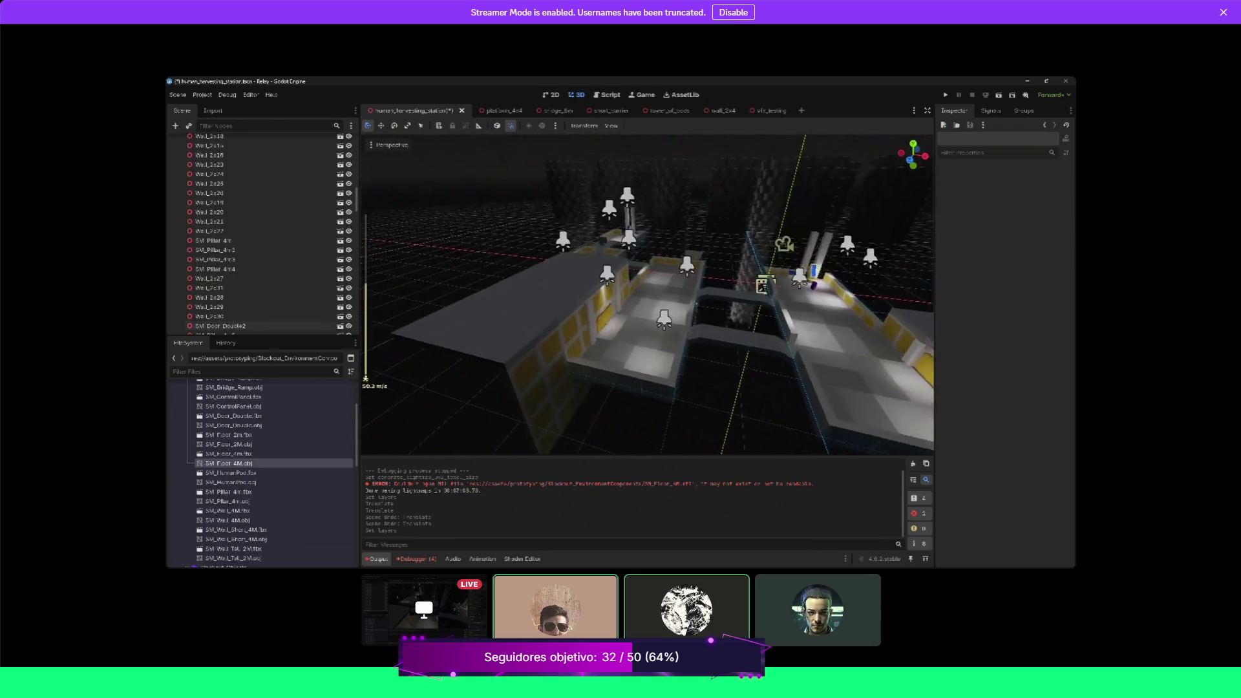
{"action": "scroll", "coordinate": [646, 294], "scroll_direction": "up", "scroll_amount": 5}
{"action": "scroll", "coordinate": [647, 294], "scroll_direction": "down", "scroll_amount": 4}
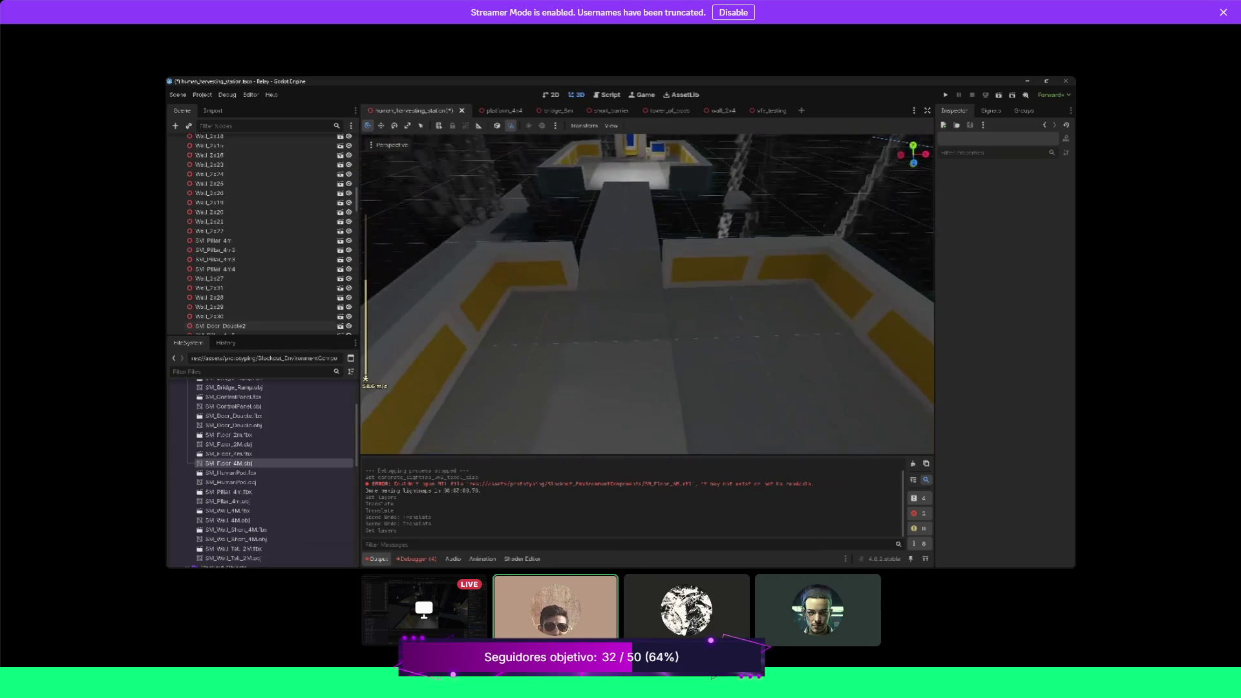
{"action": "scroll", "coordinate": [619, 252], "scroll_direction": "down", "scroll_amount": 3}
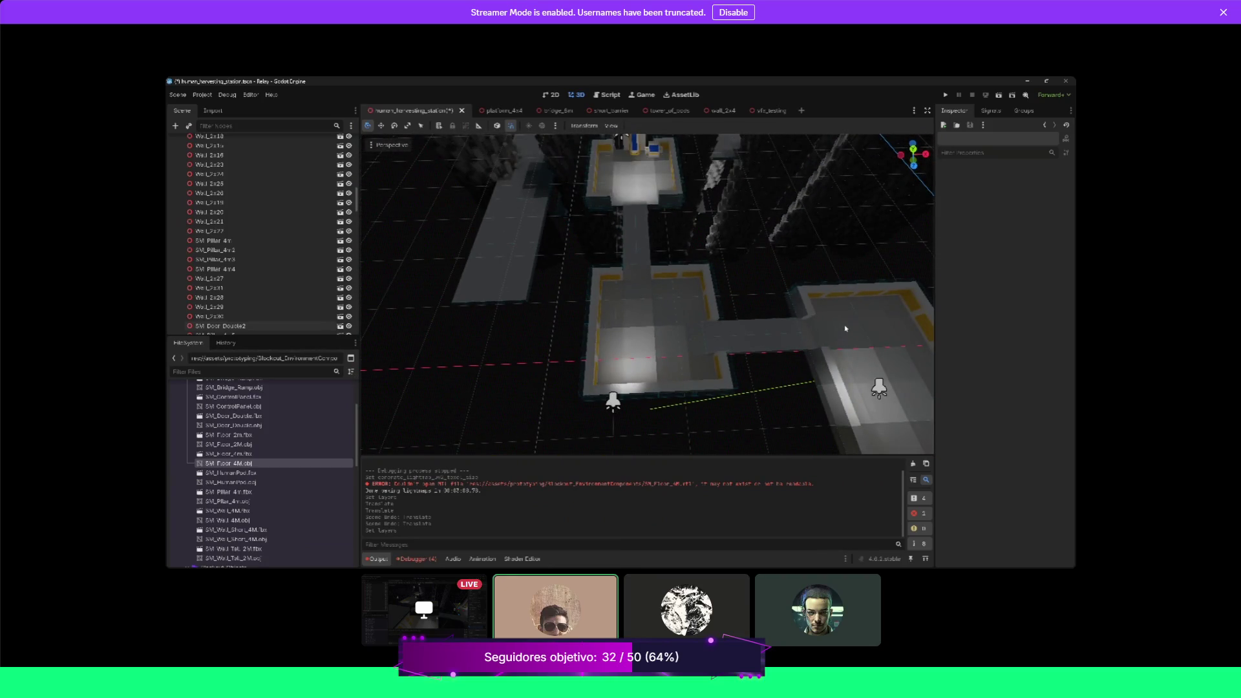
Orbit the view around the rooms and fly toward the corridor and far room
{"action": "left_click_drag", "start_coordinate": [822, 333], "coordinate": [724, 317]}
{"action": "left_click", "coordinate": [517, 336]}
{"action": "left_click", "coordinate": [572, 304]}
{"action": "mouse_move", "coordinate": [484, 349]}
{"action": "left_mouse_down"}
{"action": "mouse_move", "coordinate": [463, 337]}
{"action": "mouse_move", "coordinate": [636, 326]}
{"action": "left_mouse_up"}
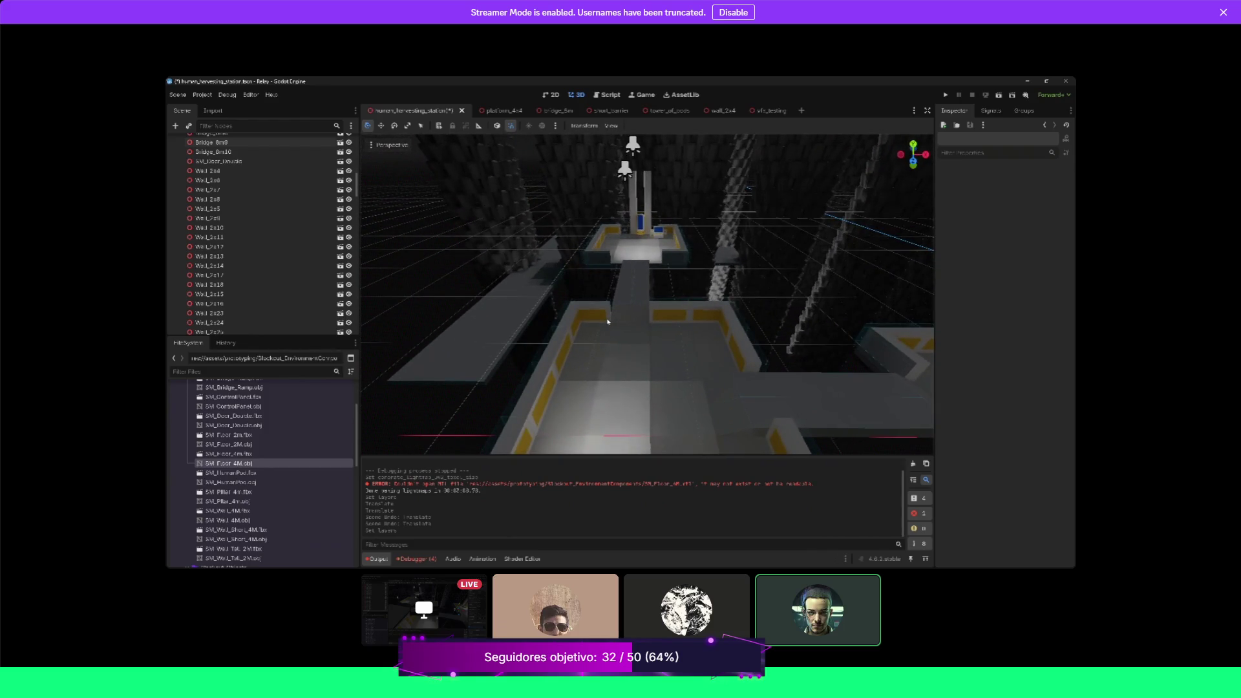
Stop the test run, drag the Player onto the upper-left platform, then save and run the scene
{"action": "left_click", "coordinate": [987, 96]}
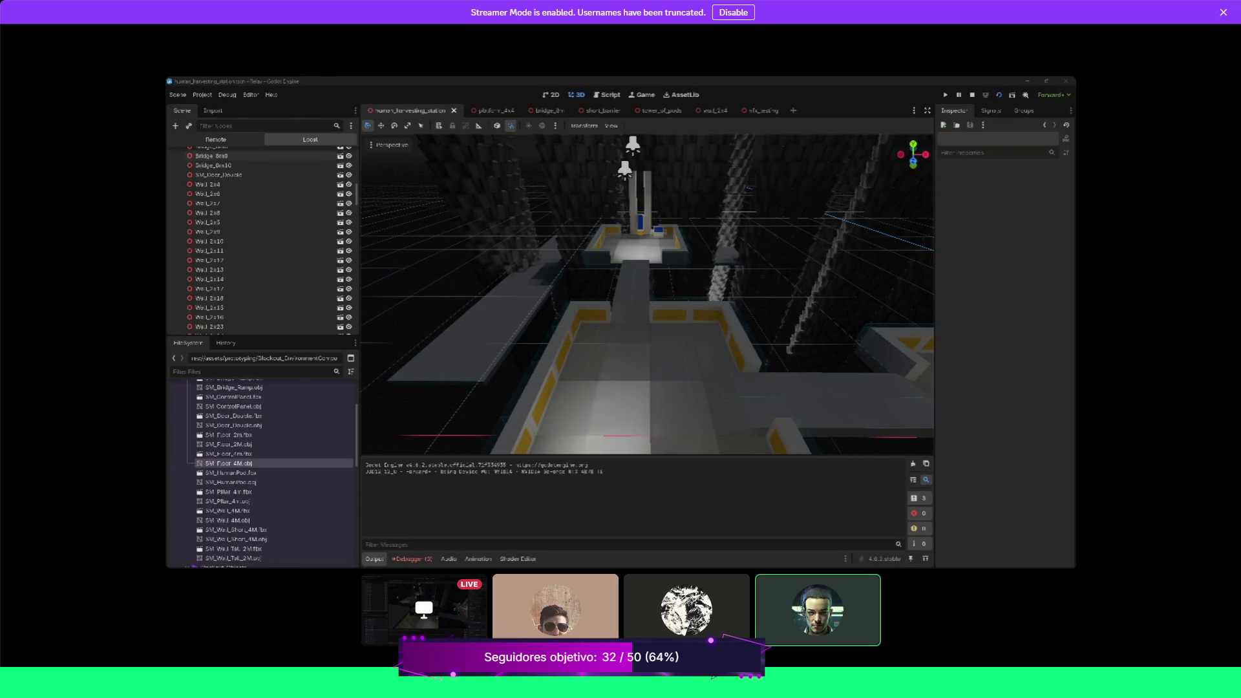
{"action": "key", "text": "F8"}
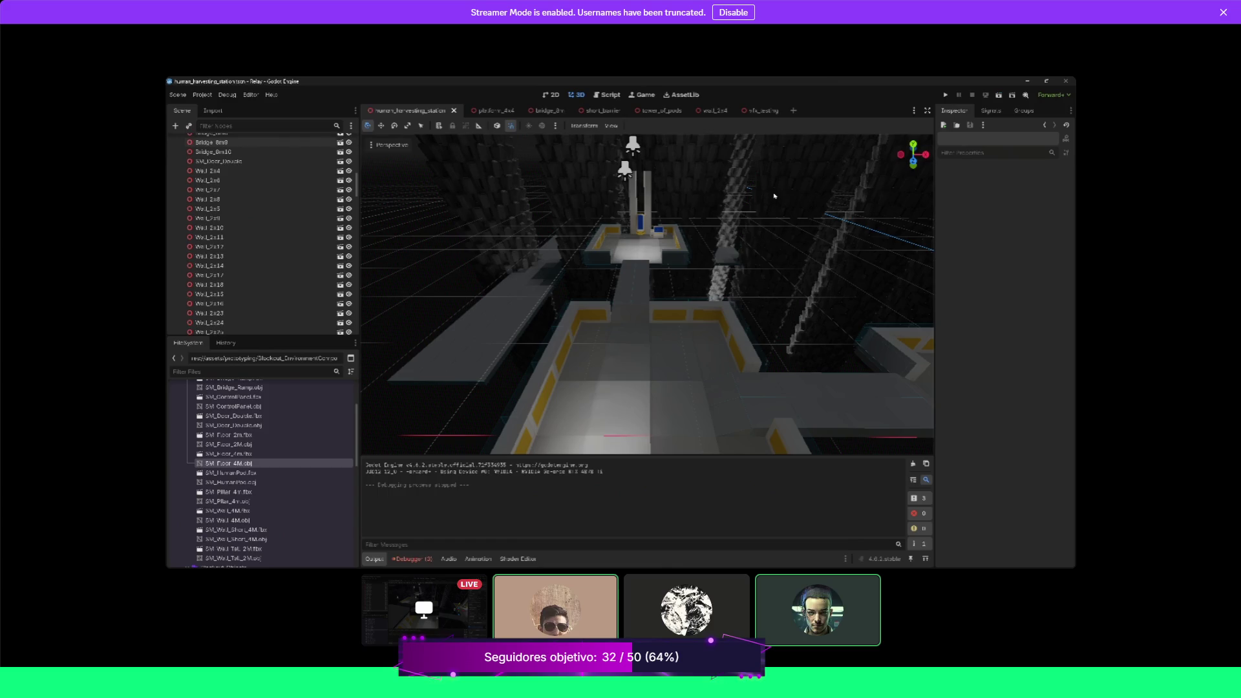
{"action": "scroll", "coordinate": [740, 369], "scroll_direction": "up", "scroll_amount": 3}
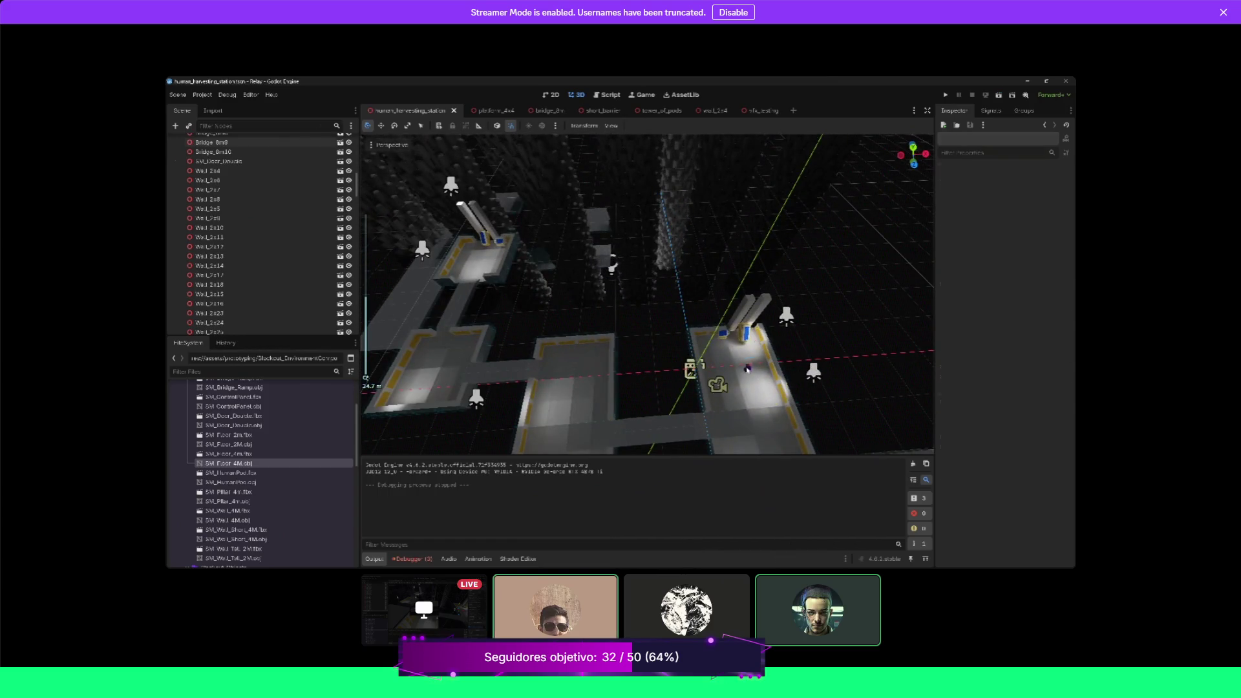
{"action": "left_click", "coordinate": [748, 368]}
{"action": "mouse_move", "coordinate": [765, 381]}
{"action": "left_mouse_down"}
{"action": "mouse_move", "coordinate": [446, 233]}
{"action": "mouse_move", "coordinate": [523, 214]}
{"action": "left_mouse_up"}
{"action": "left_click", "coordinate": [998, 95]}
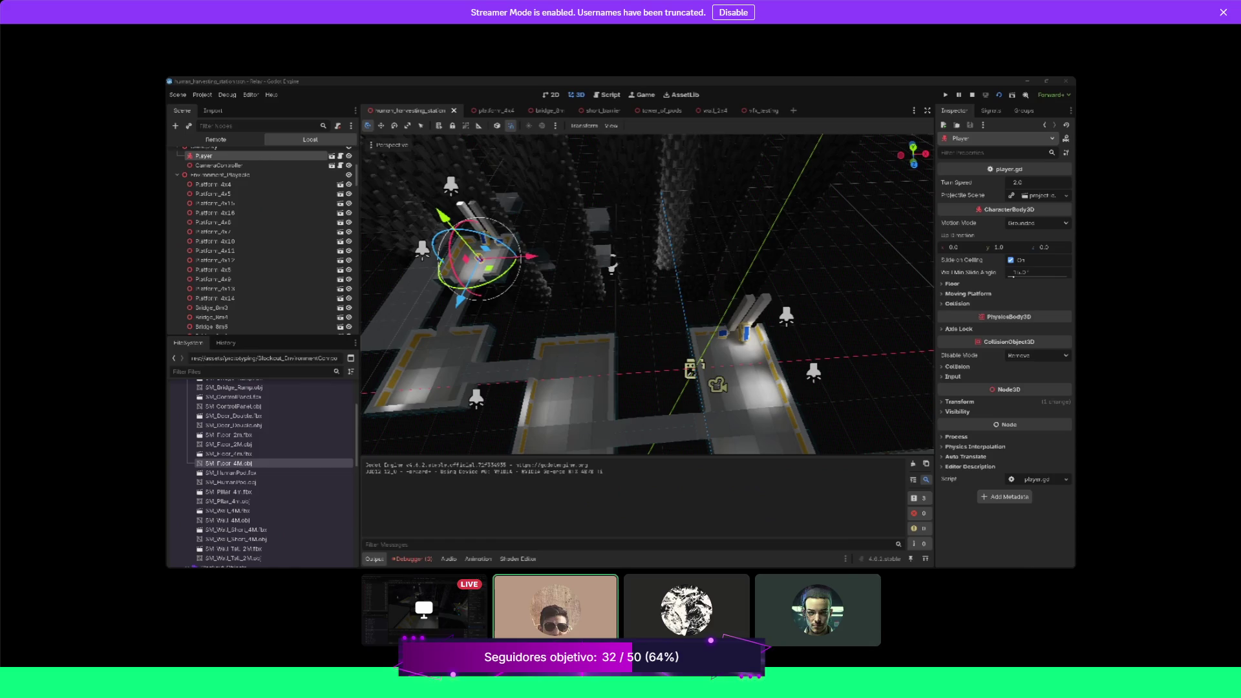
Watch the presenter stop the game and return to the Godot editor's station overview
{"action": "mouse_move", "coordinate": [555, 607]}
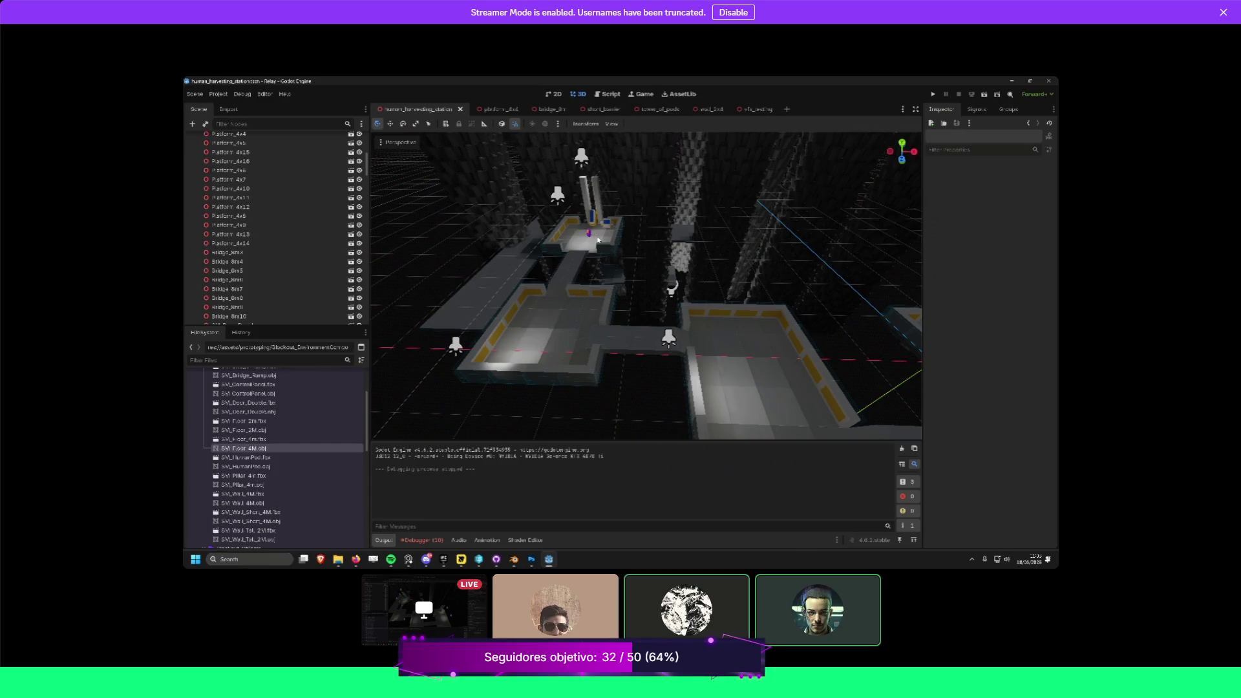
Focus the view on the Player and orbit so the corridor leads toward the tower
{"action": "left_click", "coordinate": [588, 231]}
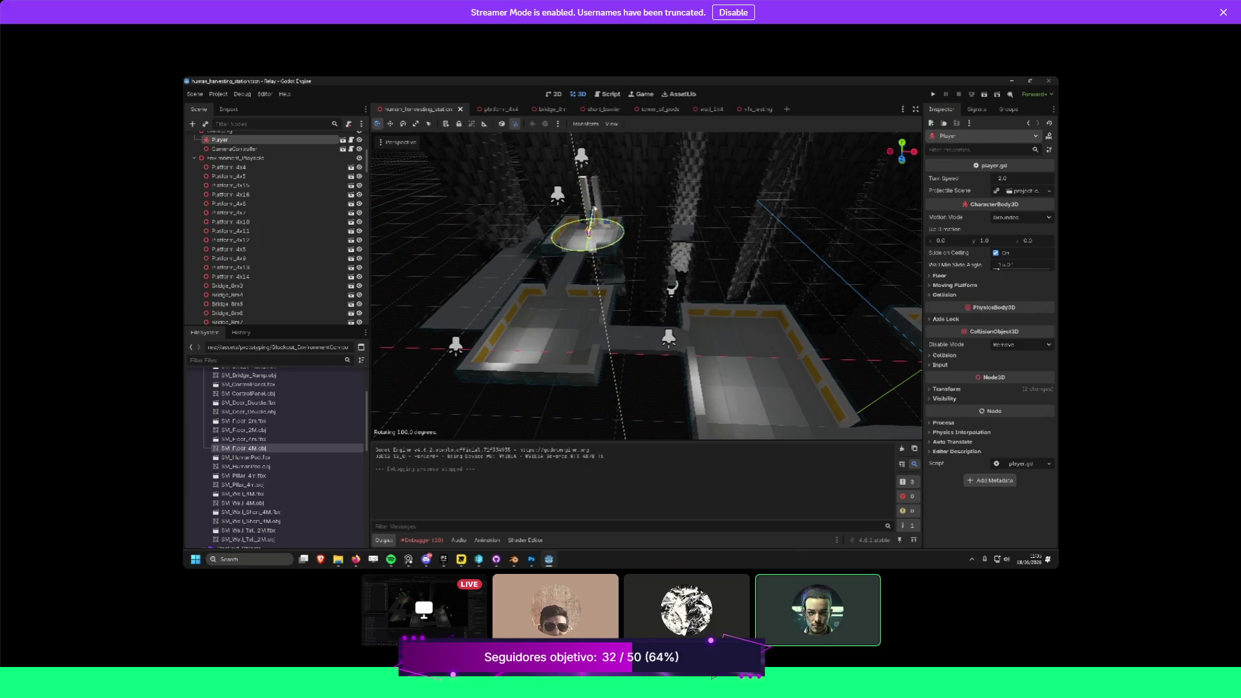
{"action": "key", "text": "f"}
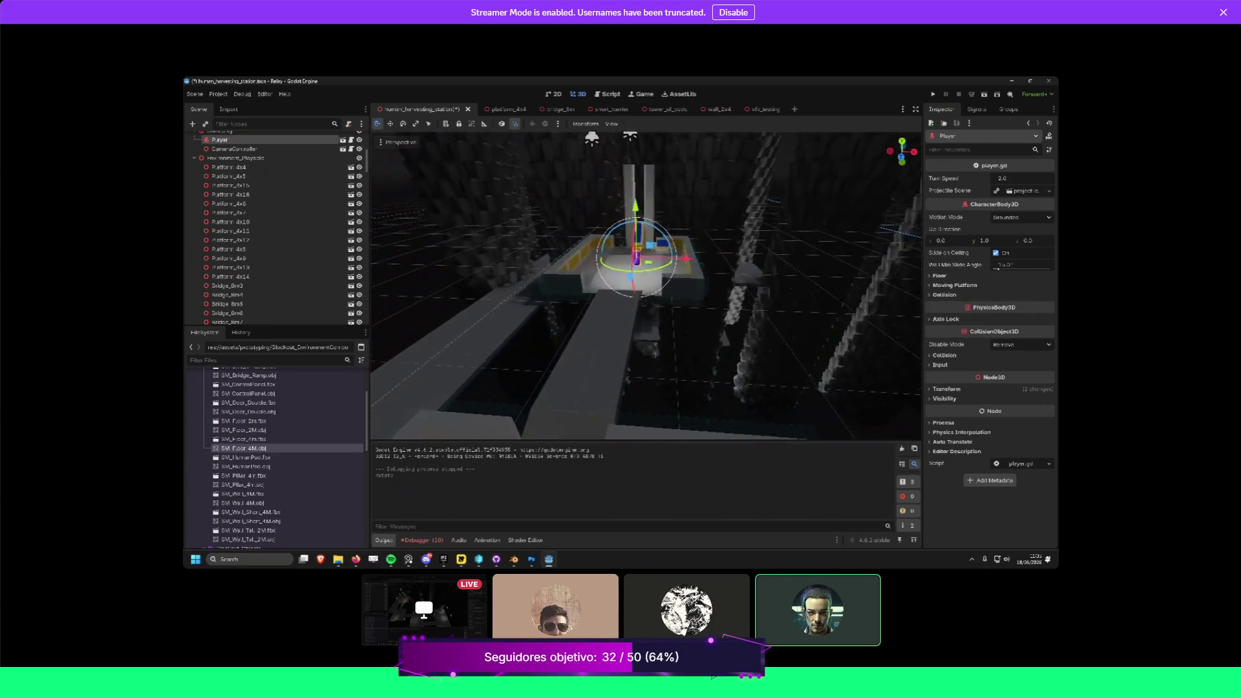
{"action": "scroll", "coordinate": [704, 262], "scroll_direction": "up", "scroll_amount": 5}
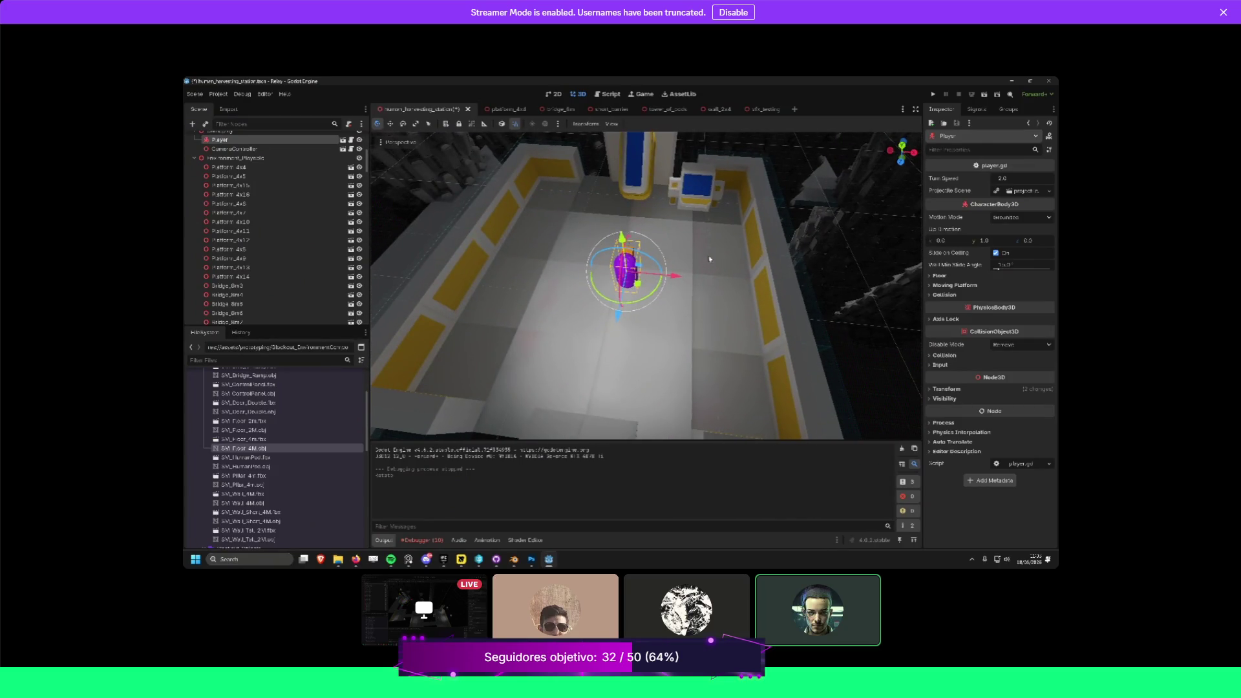
{"action": "left_click", "coordinate": [717, 239]}
{"action": "scroll", "coordinate": [725, 277], "scroll_direction": "down", "scroll_amount": 10}
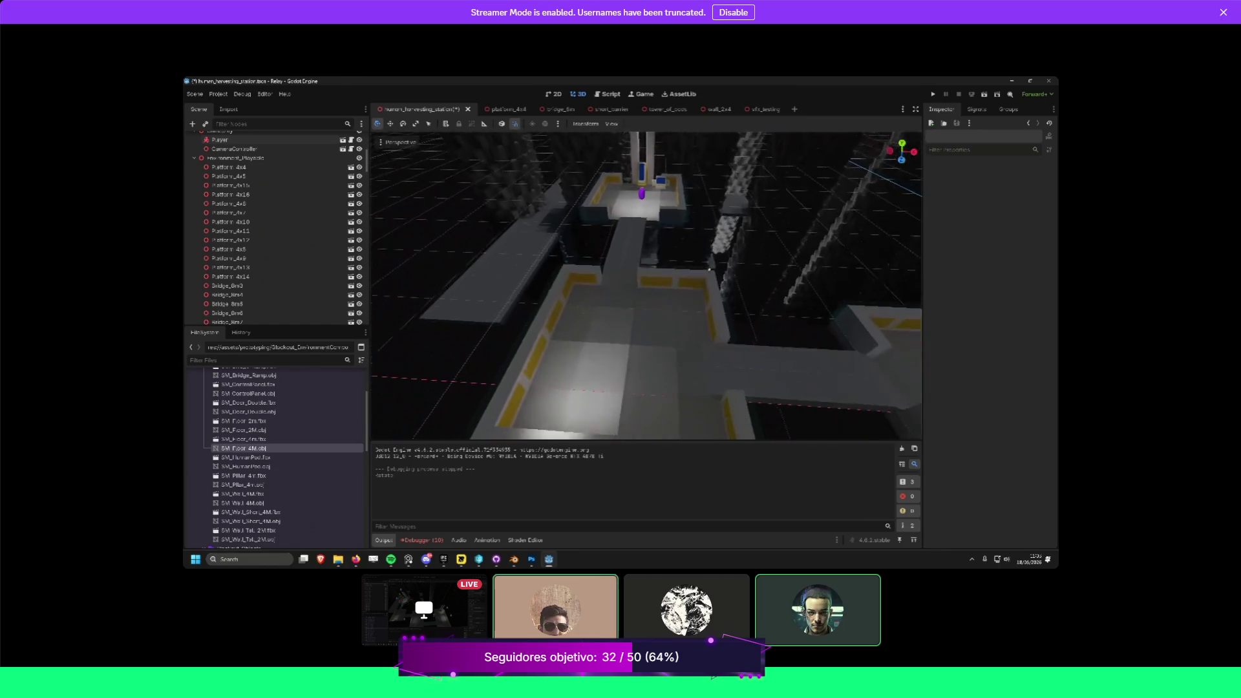
{"action": "scroll", "coordinate": [709, 270], "scroll_direction": "down", "scroll_amount": 2}
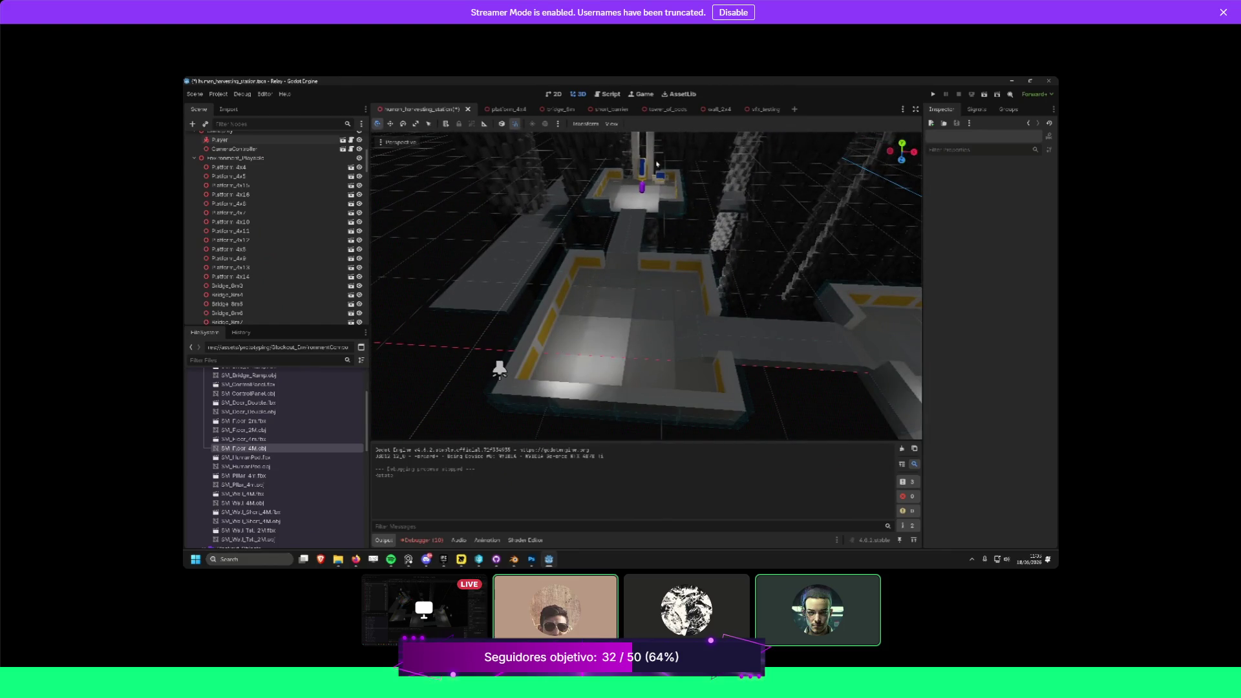
{"action": "scroll", "coordinate": [561, 191], "scroll_direction": "up", "scroll_amount": 4}
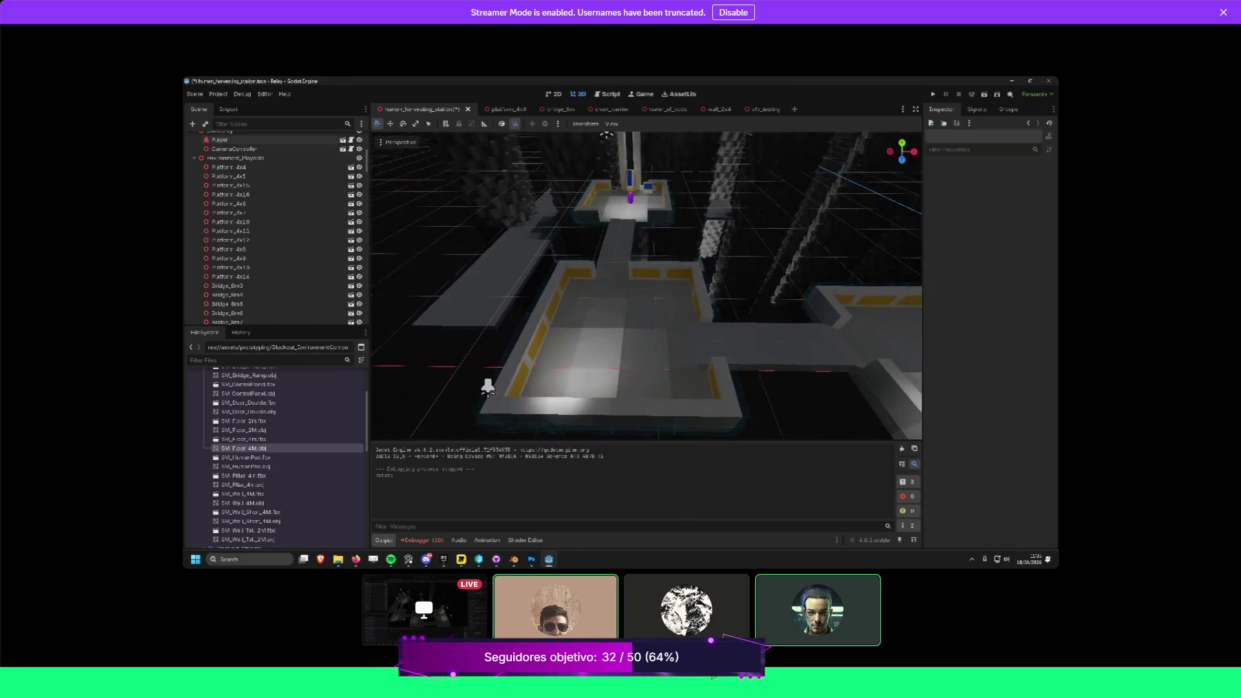
{"action": "left_click", "coordinate": [665, 346]}
{"action": "left_click", "coordinate": [665, 347]}
{"action": "scroll", "coordinate": [699, 285], "scroll_direction": "up", "scroll_amount": 3}
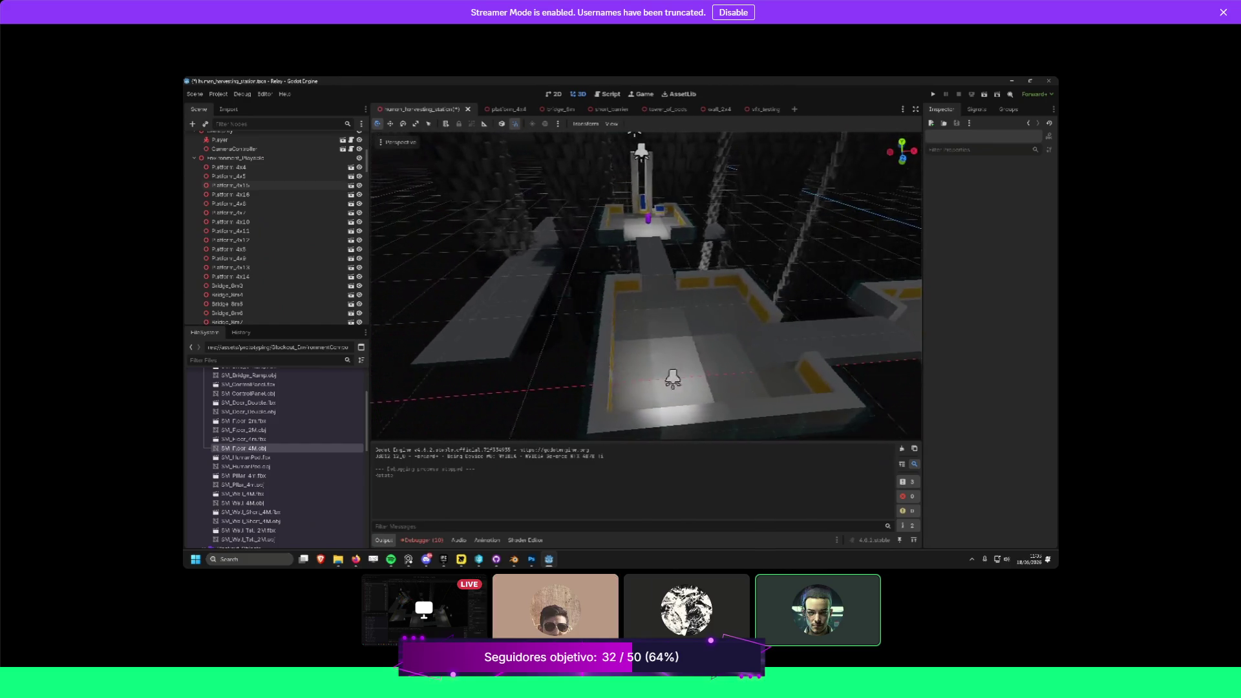
{"action": "left_click_drag", "start_coordinate": [699, 285], "coordinate": [656, 243]}
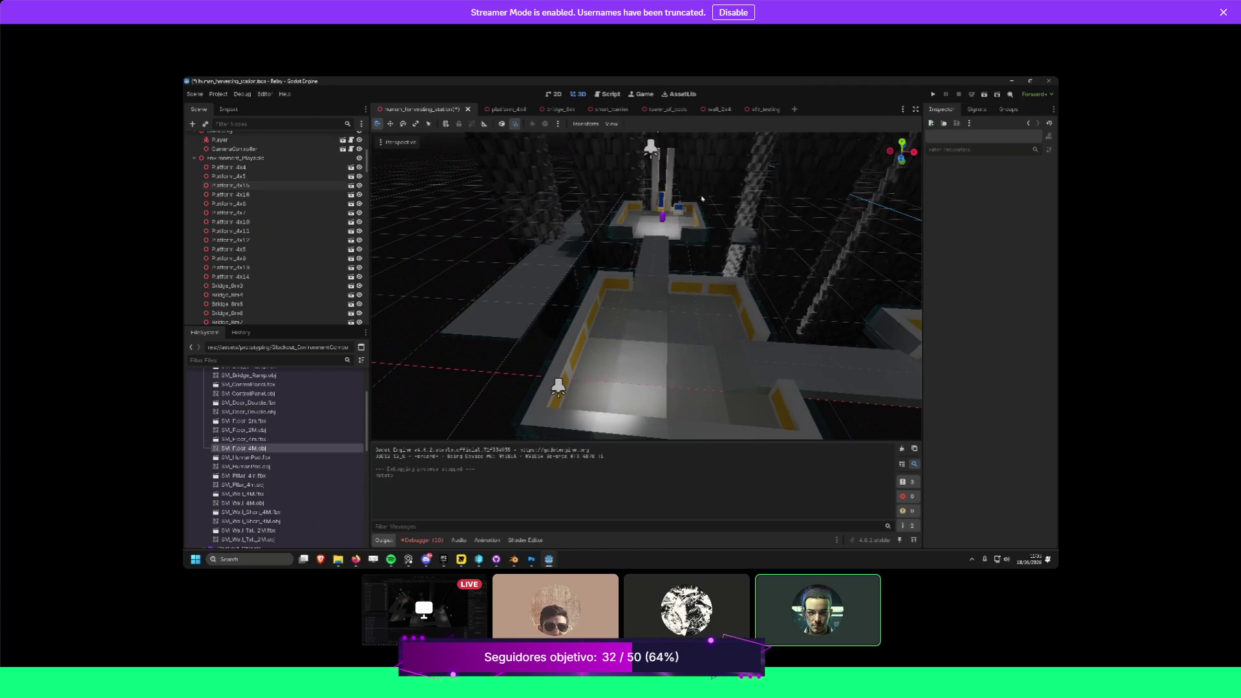
Rotate the Player 180 degrees with the rotate gizmo and run the current scene
{"action": "left_click", "coordinate": [662, 215]}
{"action": "left_click_drag", "start_coordinate": [645, 230], "coordinate": [743, 165]}
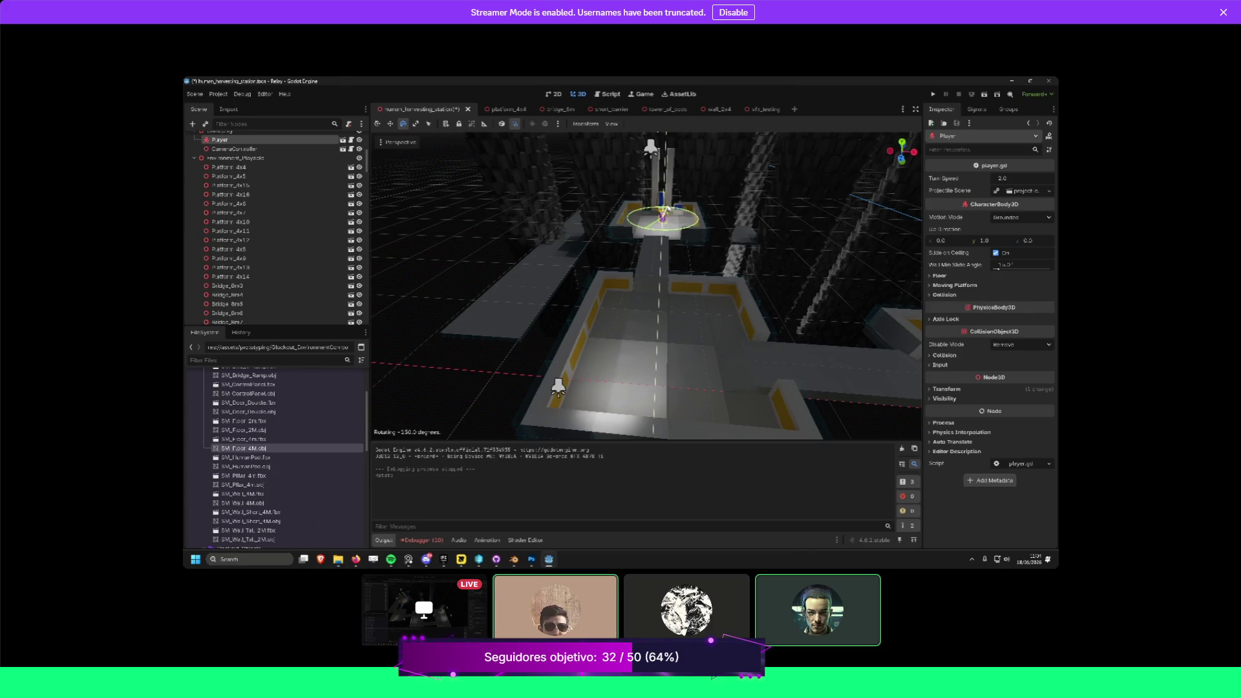
{"action": "left_click_drag", "start_coordinate": [683, 207], "coordinate": [684, 209]}
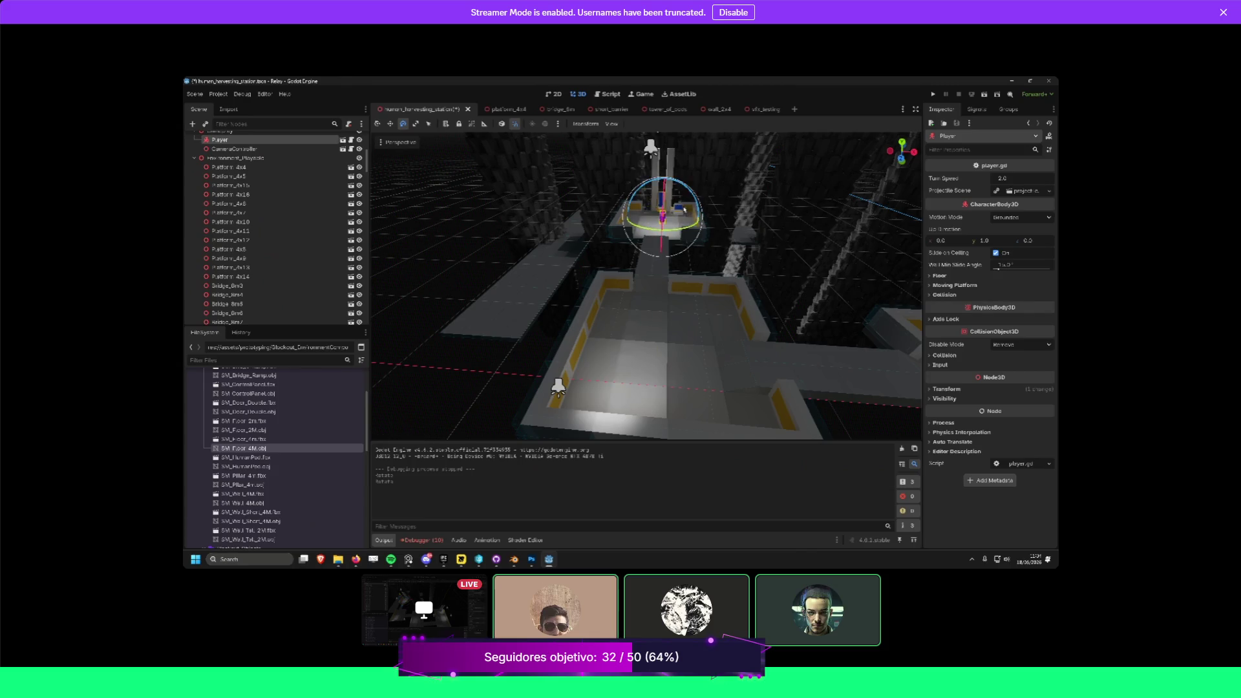
{"action": "left_click", "coordinate": [985, 96]}
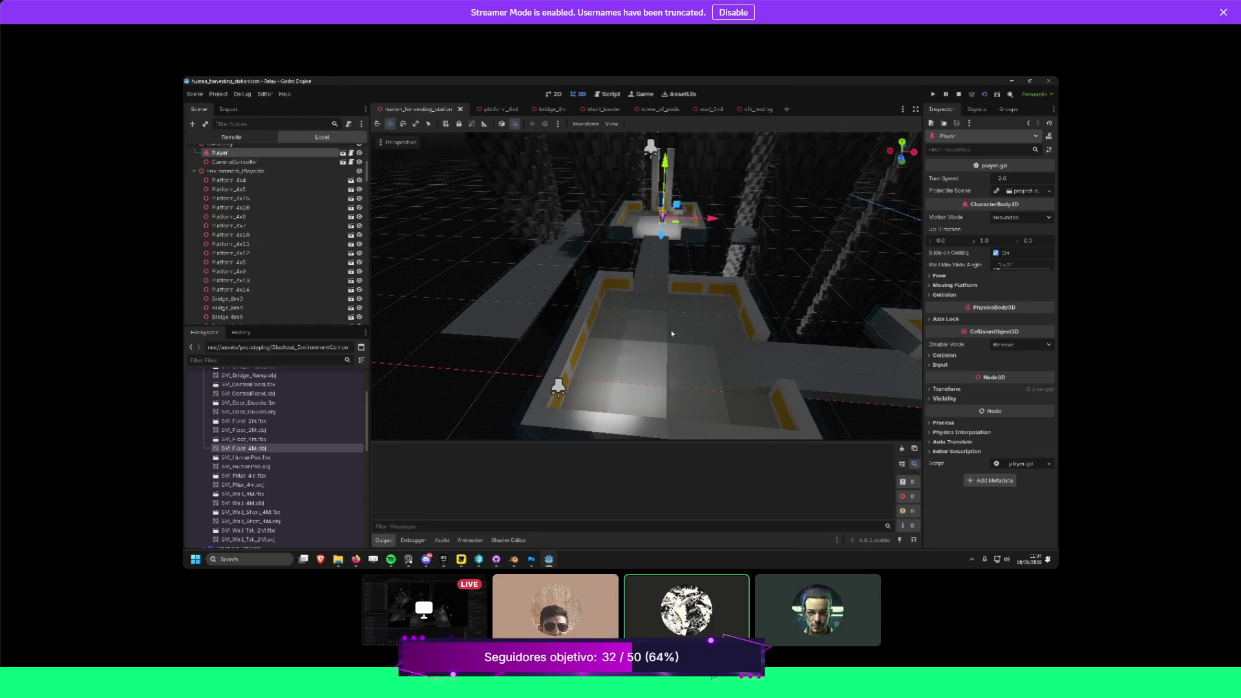